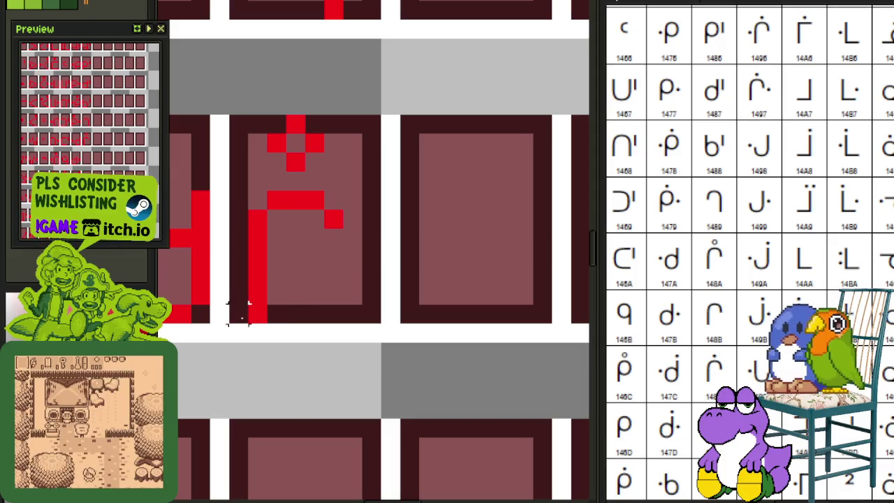
Step: Copy the dotted r glyph tile into an empty cell two rows further down
left_click_drag(248, 307, 369, 117)
scroll(368, 136, "down", 2)
left_click_drag(339, 180, 347, 342)
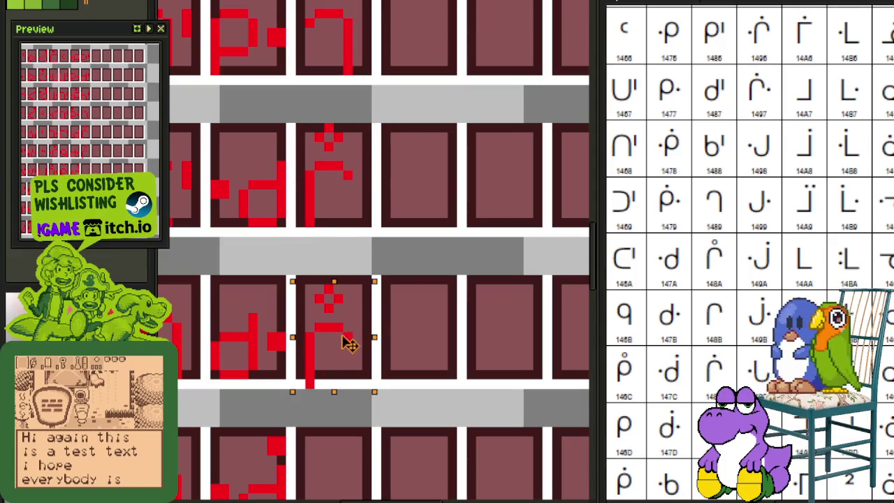
scroll(406, 308, "down", 2)
scroll(401, 293, "up", 1)
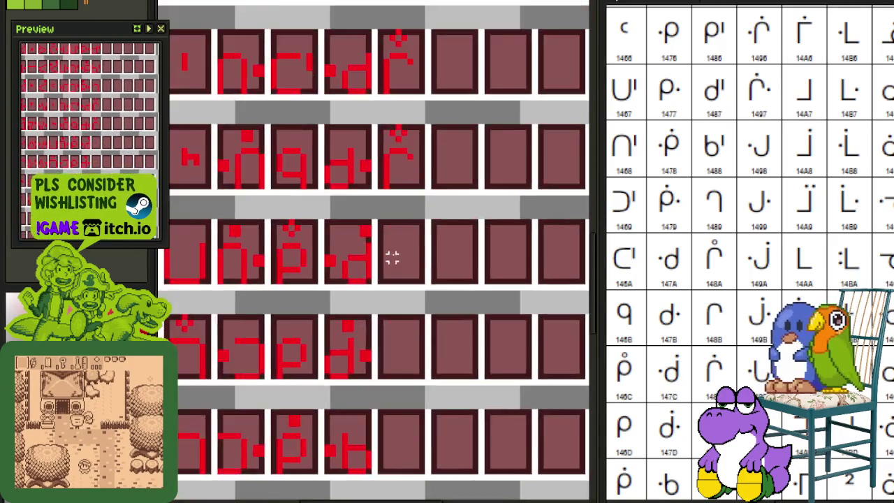
scroll(405, 253, "up", 2)
scroll(418, 250, "down", 2)
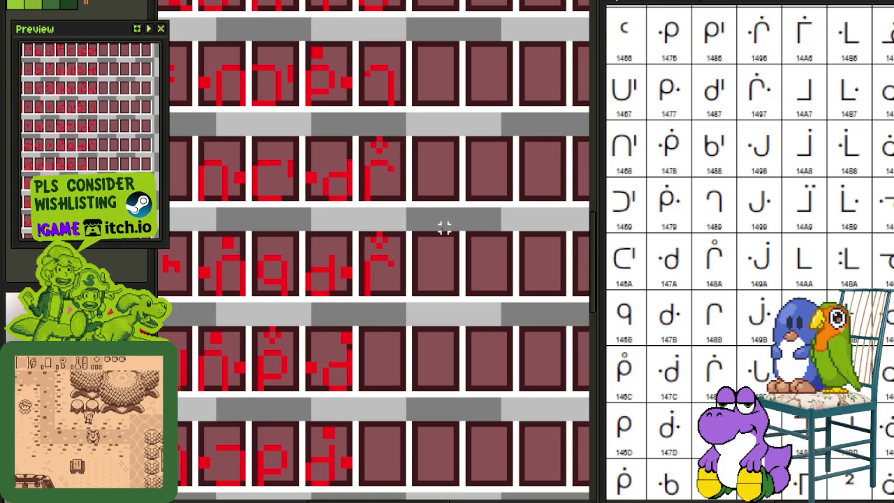
left_click_drag(402, 194, 377, 381)
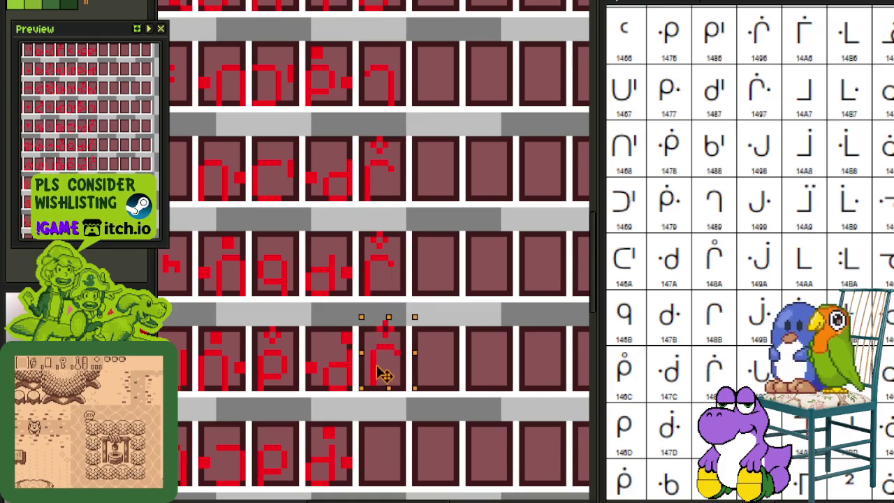
scroll(370, 253, "up", 2)
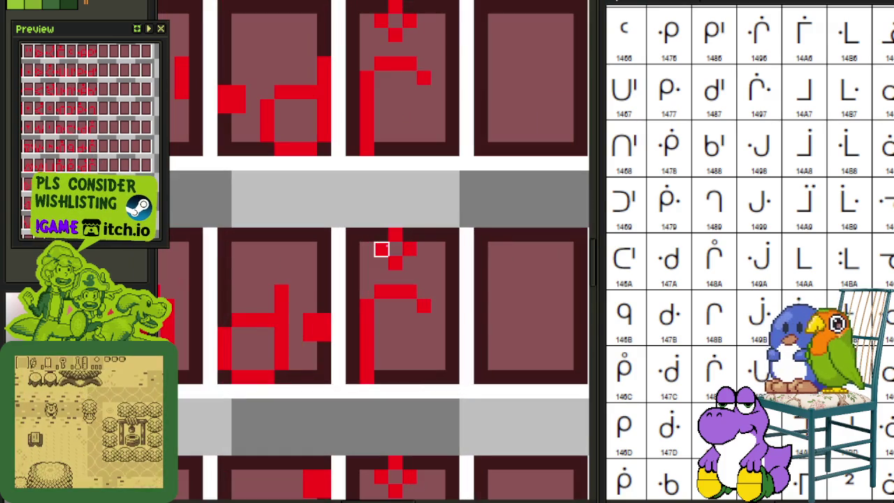
scroll(405, 349, "down", 2)
scroll(385, 356, "up", 3)
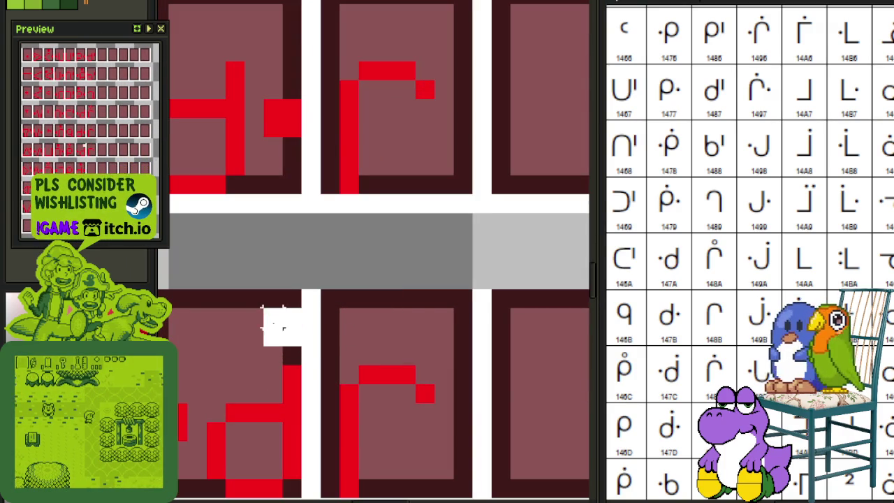
Step: Nudge the copy's dot block to the right and save the glyph sheet
left_click(283, 327)
key("Right")
key("Right")
key("Right")
key("Right")
key("Right")
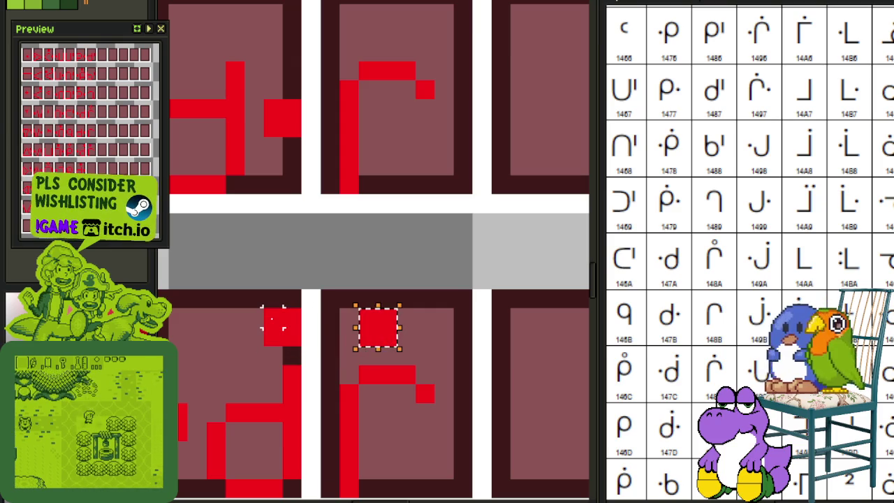
key("Right")
key("Left")
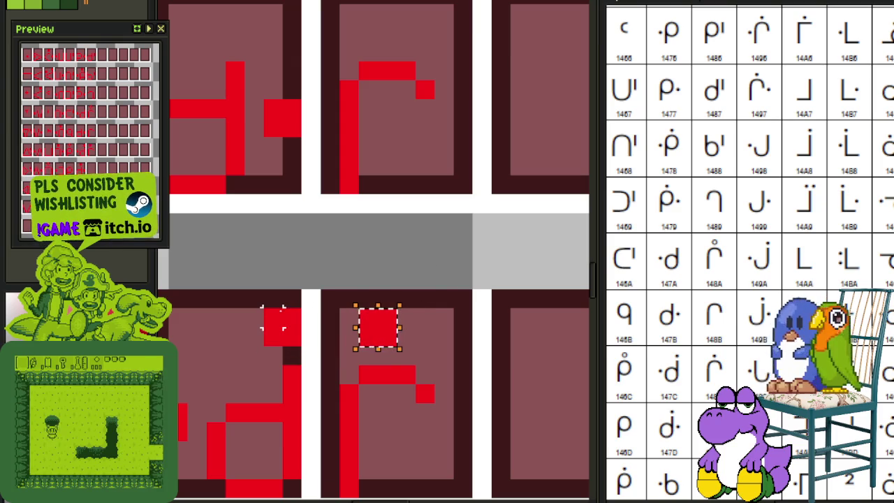
key("Right")
scroll(500, 260, "down", 2)
scroll(500, 251, "down", 2)
key("ctrl+s")
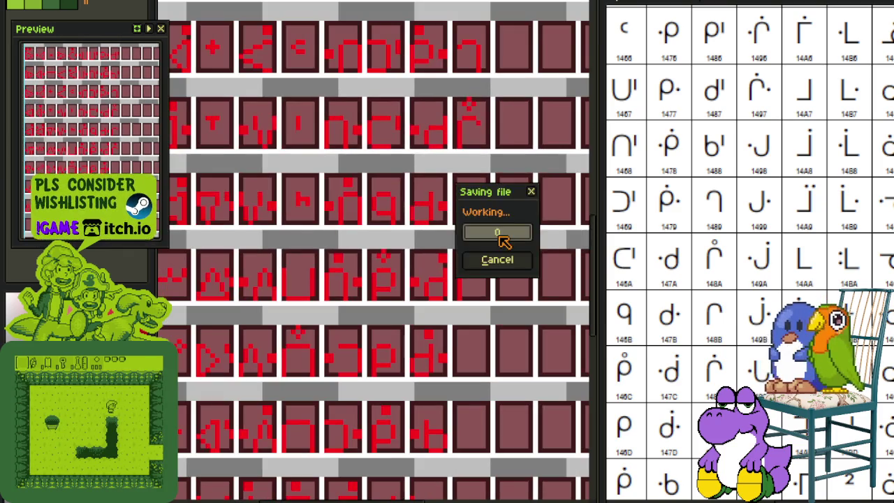
scroll(521, 228, "down", 2)
Step: Copy the L glyph into the tile below and flip it into a J
left_click_drag(765, 370, 757, 323)
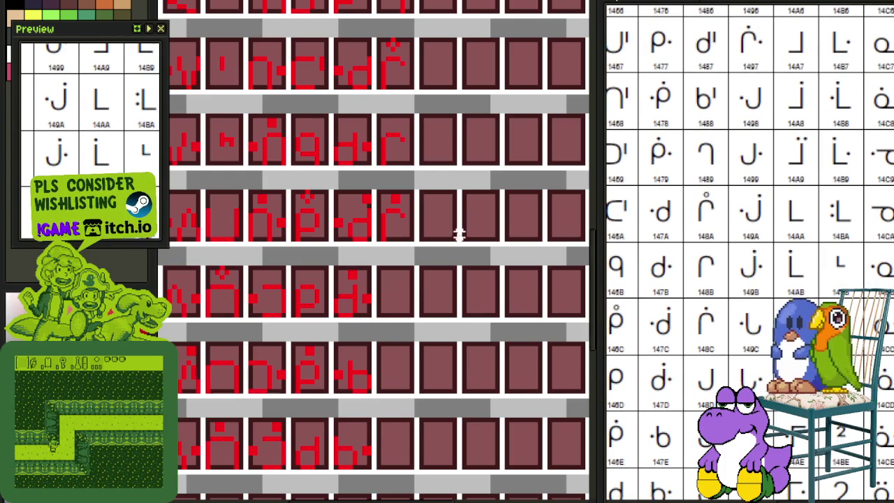
scroll(459, 236, "up", 3)
left_click_drag(384, 252, 277, 162)
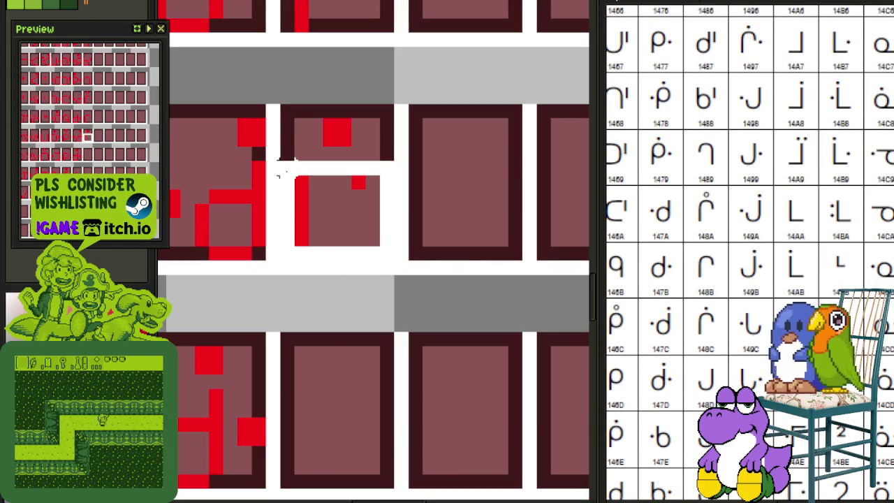
mouse_move(319, 194)
left_mouse_down()
mouse_move(322, 441)
mouse_move(346, 319)
left_mouse_up()
key("shift+v")
key("shift+h")
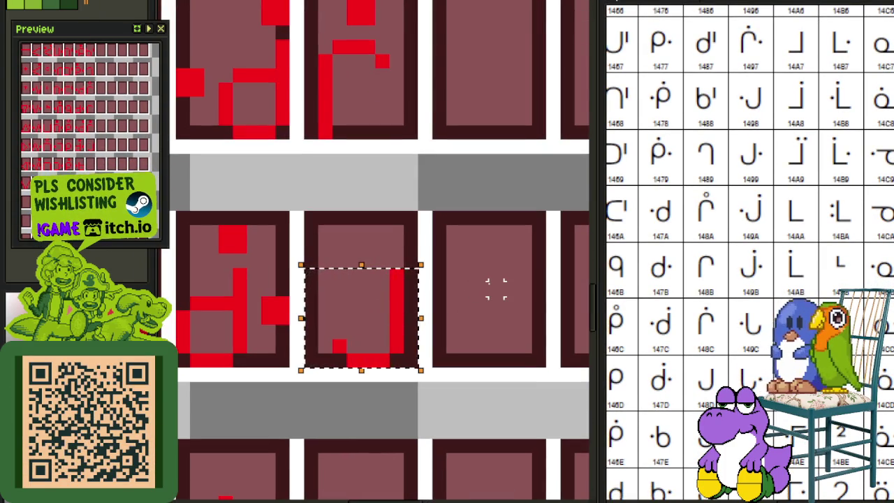
key("Left")
key("ctrl+d")
Step: Duplicate the J glyph into the next tile below
scroll(511, 236, "down", 2)
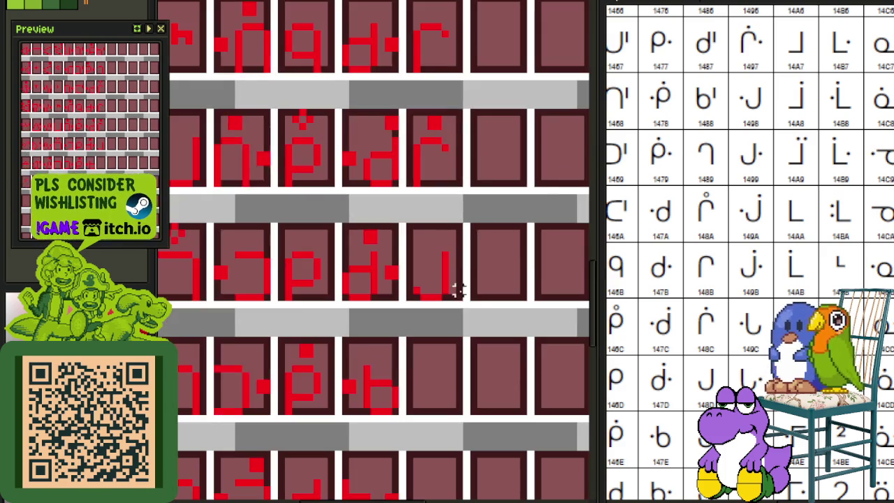
scroll(459, 289, "up", 1)
scroll(467, 258, "up", 2)
left_click_drag(470, 208, 350, 52)
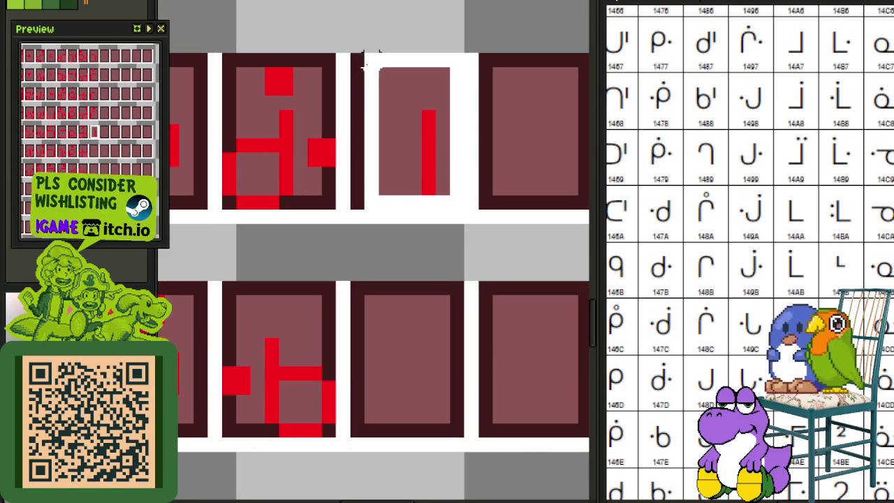
left_click_drag(407, 198, 404, 405)
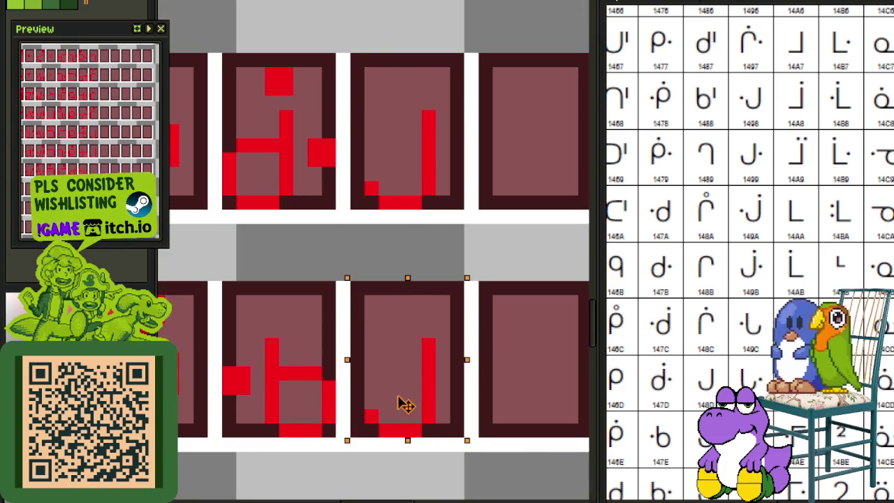
key("ctrl+d")
Step: Pencil a dot above a middle-row glyph and on top of the J, then save
scroll(415, 287, "down", 3)
scroll(405, 282, "up", 1)
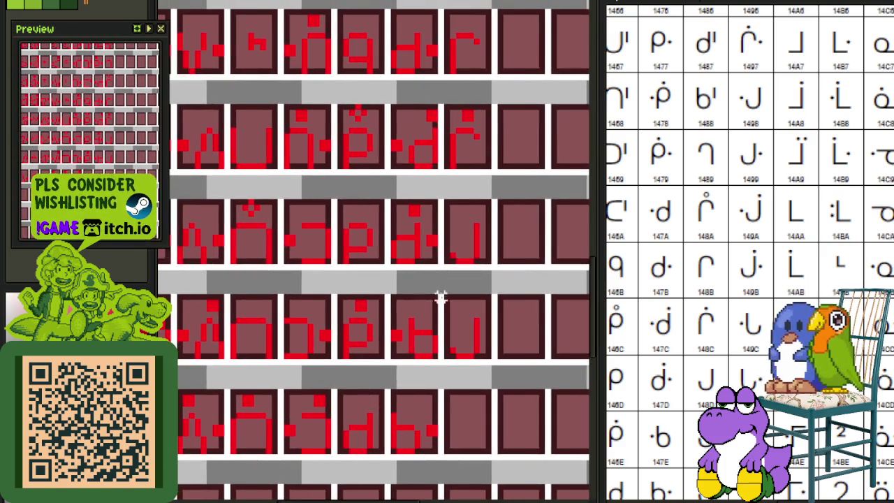
scroll(415, 242, "up", 1)
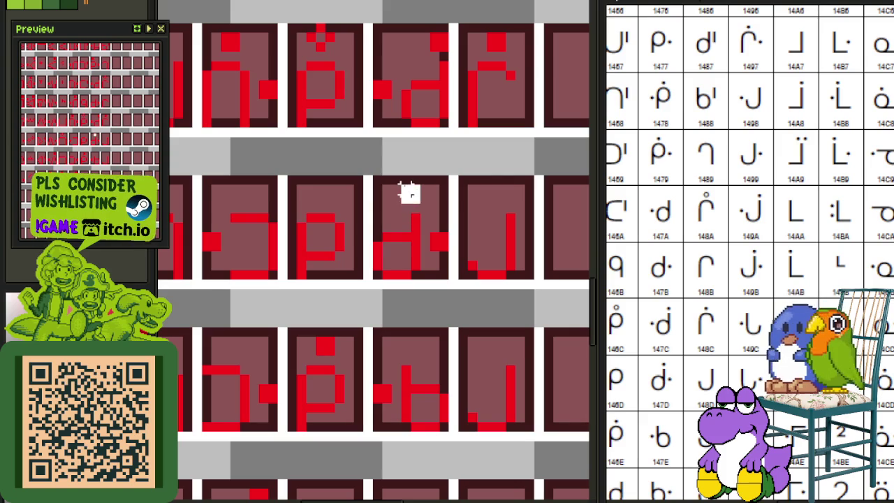
left_click(410, 196)
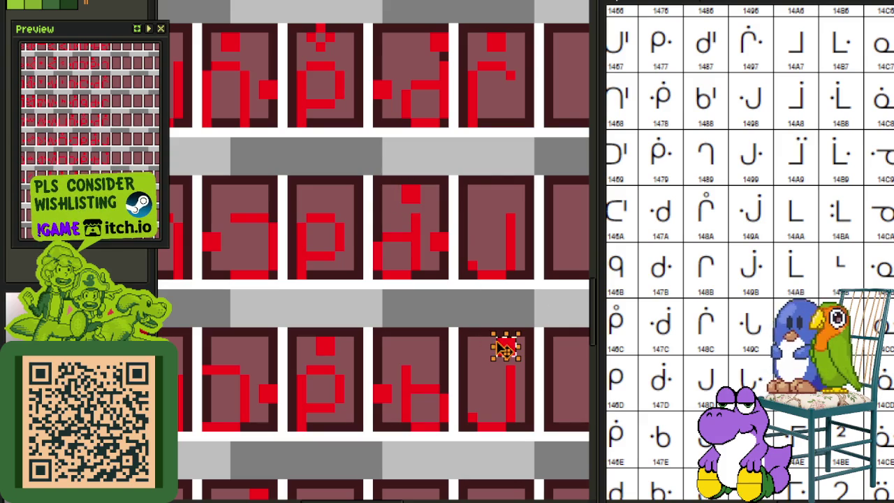
left_click(504, 348)
key("ctrl+s")
Step: Copy the J into another empty tile further down the sheet
mouse_move(569, 427)
left_mouse_down()
mouse_move(469, 272)
mouse_move(444, 262)
mouse_move(392, 195)
left_mouse_up()
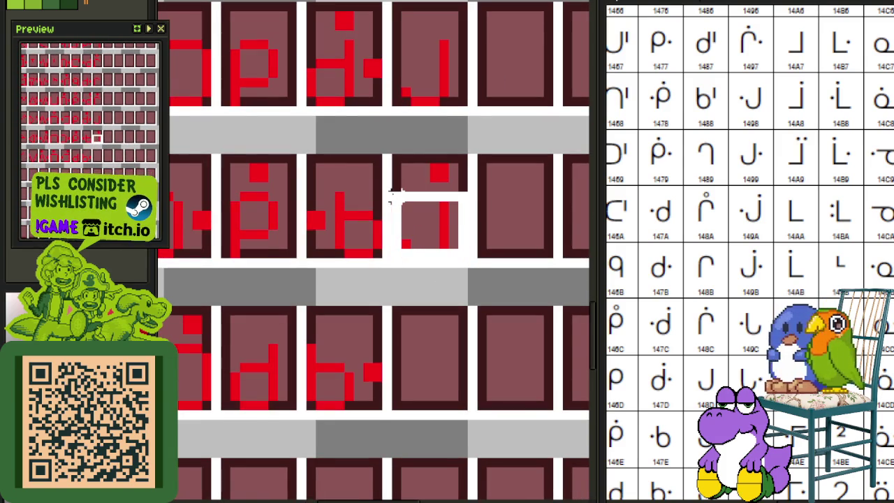
mouse_move(425, 226)
left_mouse_down()
mouse_move(439, 395)
mouse_move(430, 394)
left_mouse_up()
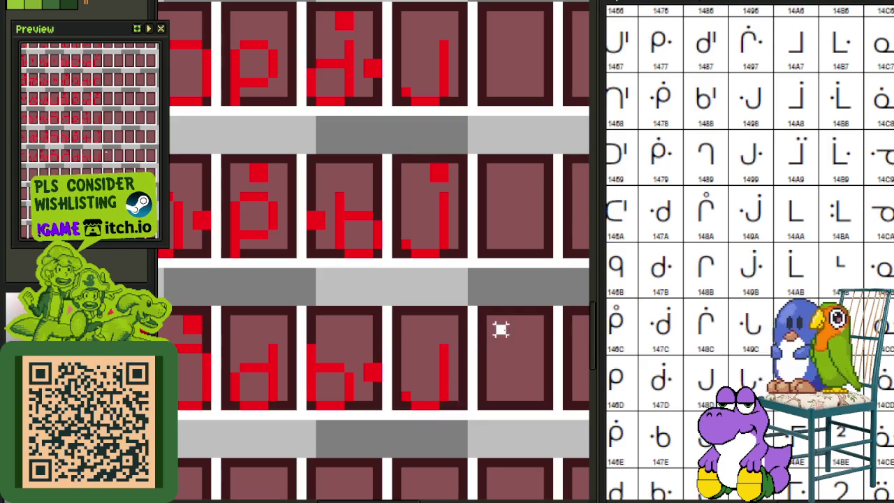
scroll(501, 330, "down", 3)
scroll(455, 258, "up", 1)
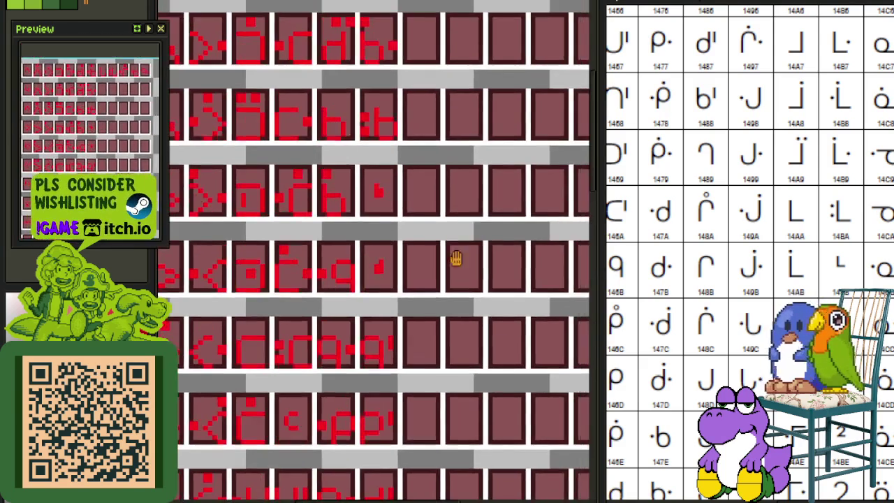
scroll(456, 259, "down", 1)
scroll(407, 269, "up", 1)
scroll(280, 264, "up", 2)
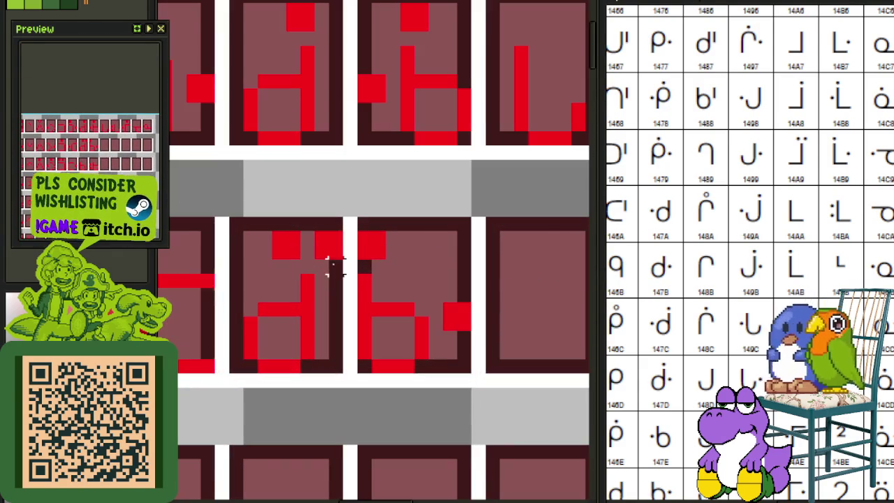
Step: Copy a pair of dots and place them above the new J
mouse_move(331, 250)
left_mouse_down()
mouse_move(282, 219)
mouse_move(311, 475)
mouse_move(220, 479)
left_mouse_up()
scroll(286, 242, "down", 1)
scroll(349, 355, "up", 1)
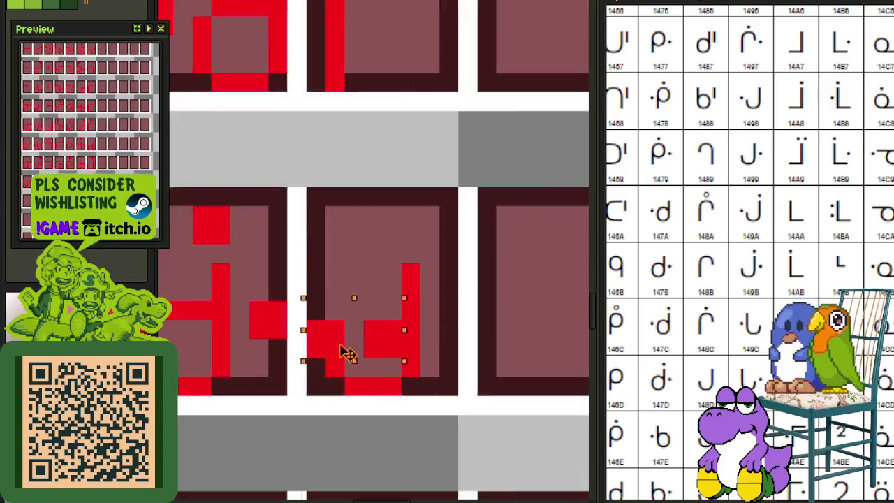
scroll(409, 206, "up", 1)
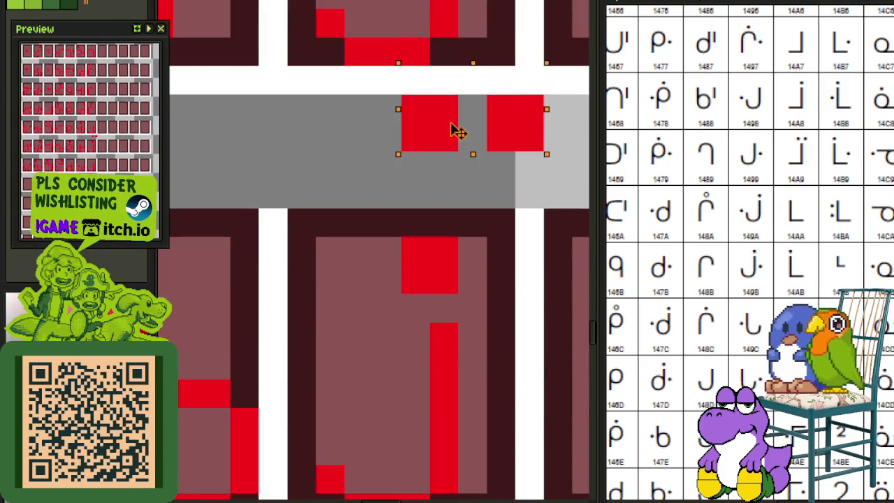
mouse_move(409, 206)
left_mouse_down()
mouse_move(468, 500)
mouse_move(419, 355)
left_mouse_up()
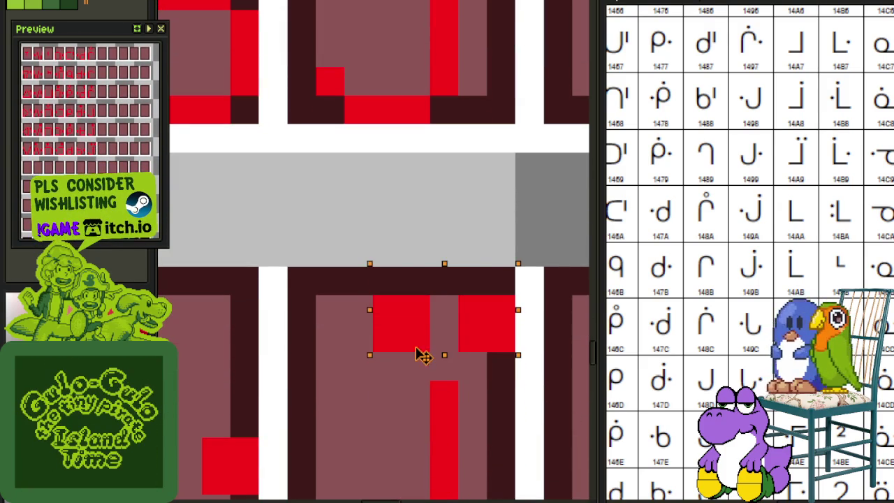
left_click(416, 252)
scroll(415, 252, "down", 2)
scroll(782, 220, "down", 4)
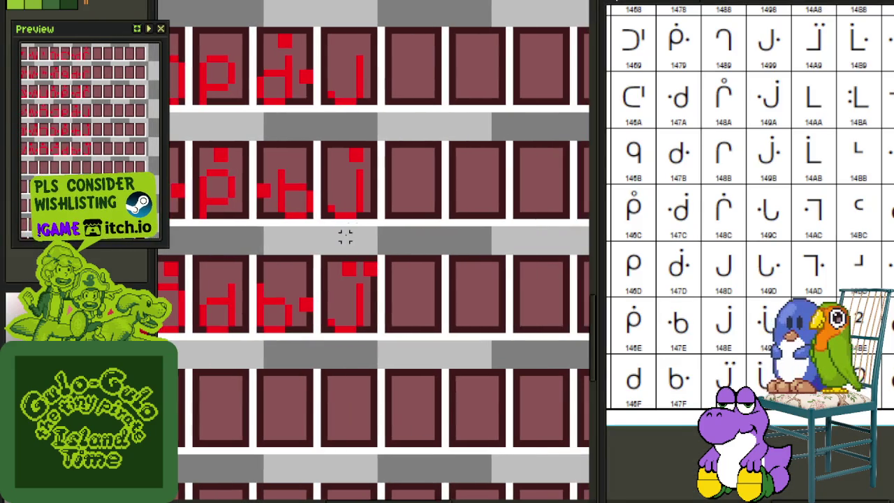
Step: Reposition the glyph pixels within their cell
scroll(346, 308, "up", 1)
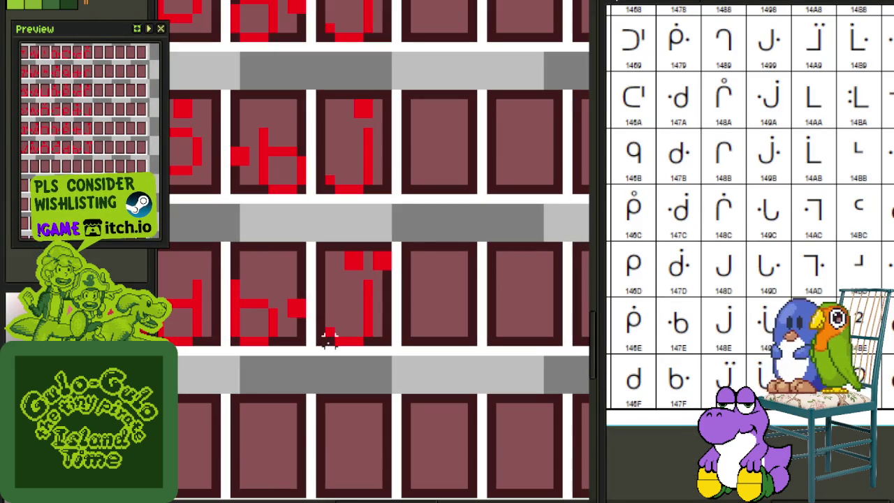
mouse_move(329, 338)
left_mouse_down()
mouse_move(368, 289)
mouse_move(436, 310)
left_mouse_up()
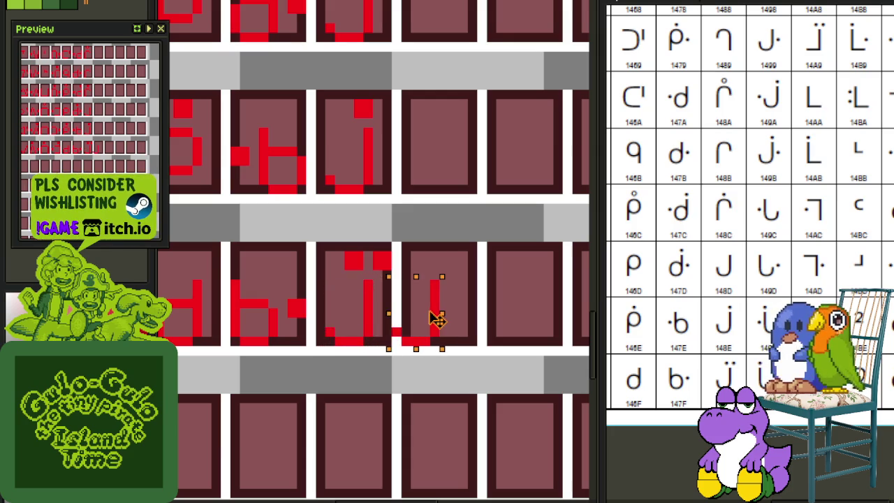
left_click(503, 293)
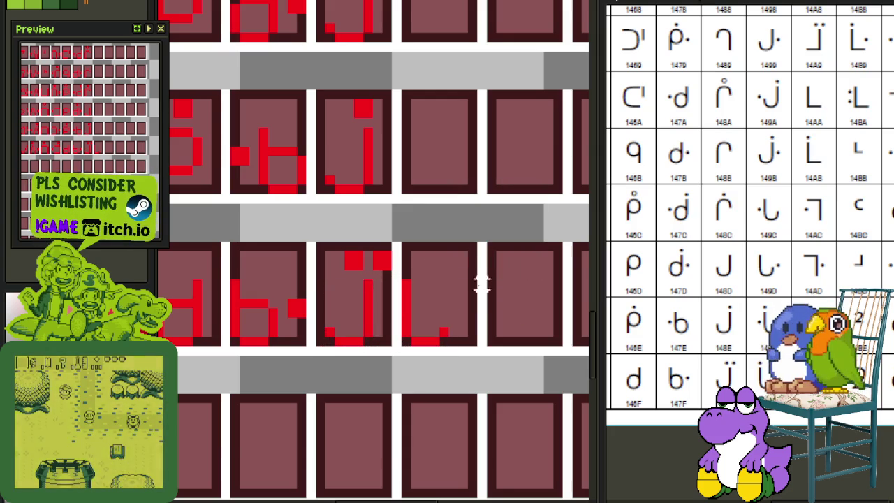
scroll(400, 293, "up", 1)
scroll(328, 286, "down", 1)
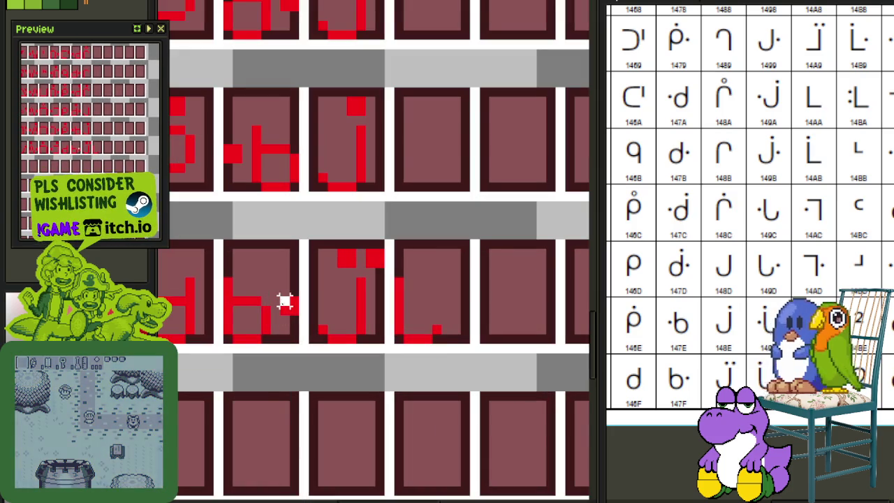
Step: Copy the red dot block into the lower-right cell, one pixel further left
mouse_move(278, 293)
left_mouse_down()
mouse_move(302, 317)
mouse_move(475, 318)
left_mouse_up()
scroll(298, 311, "up", 1)
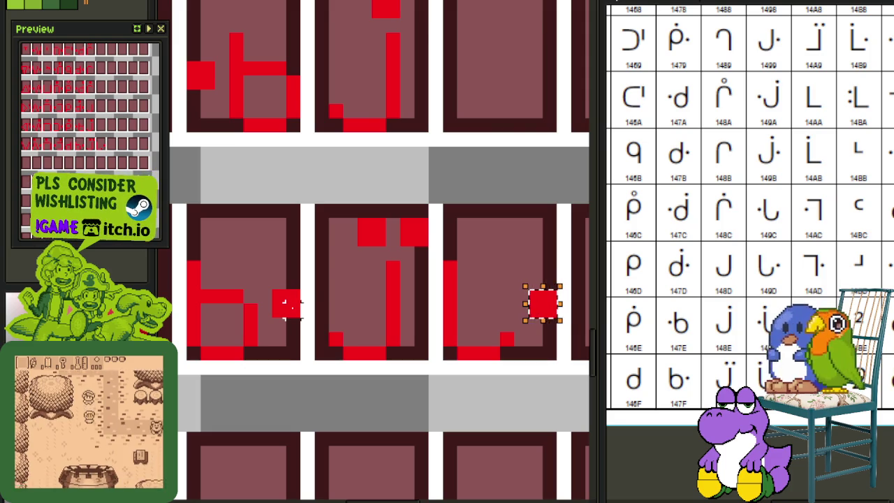
scroll(290, 304, "down", 2)
scroll(439, 236, "down", 1)
scroll(443, 175, "up", 2)
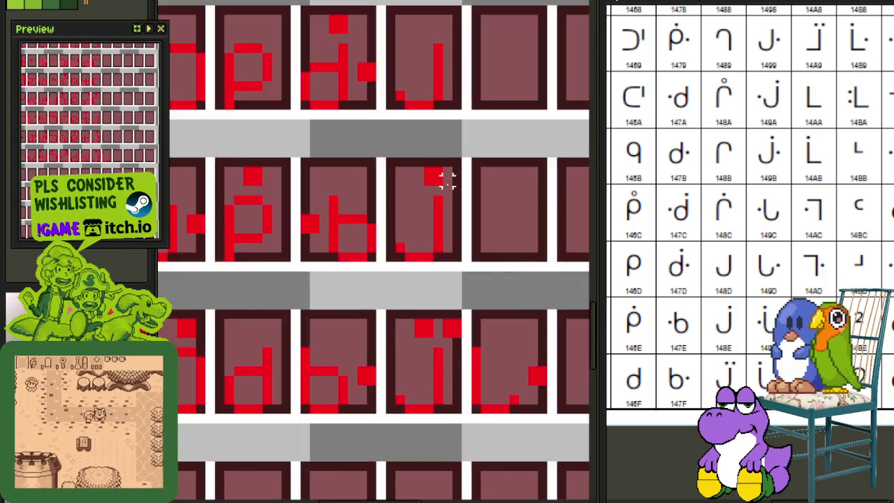
scroll(443, 175, "up", 1)
mouse_move(455, 156)
left_mouse_down()
mouse_move(366, 189)
mouse_move(531, 398)
mouse_move(531, 411)
mouse_move(517, 413)
left_mouse_up()
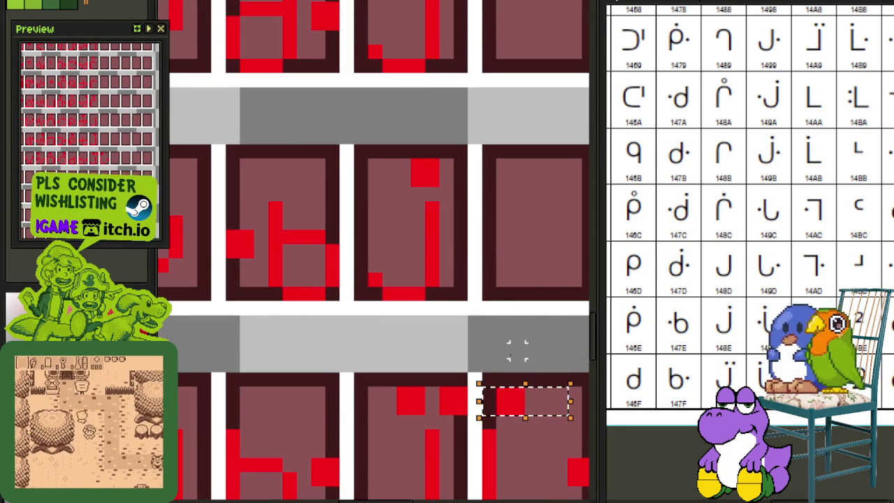
key("Left")
Step: Copy the L-shaped glyph into the empty cell above
scroll(518, 336, "down", 2)
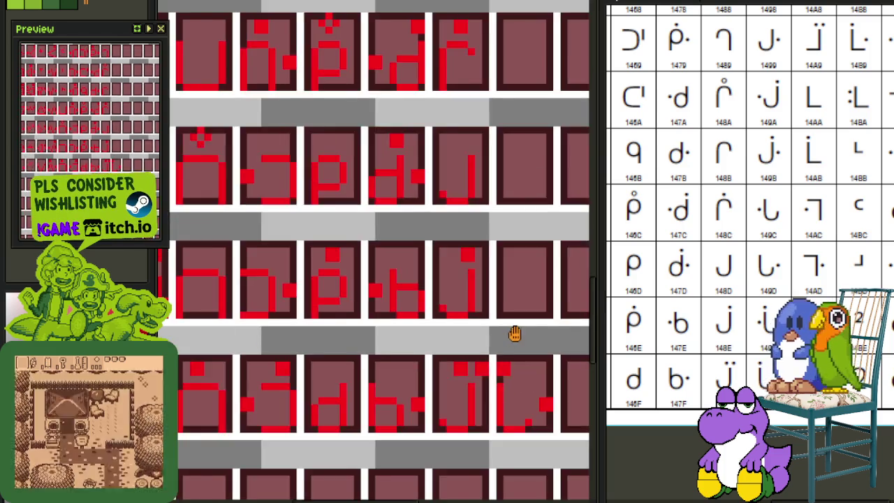
scroll(515, 334, "up", 1)
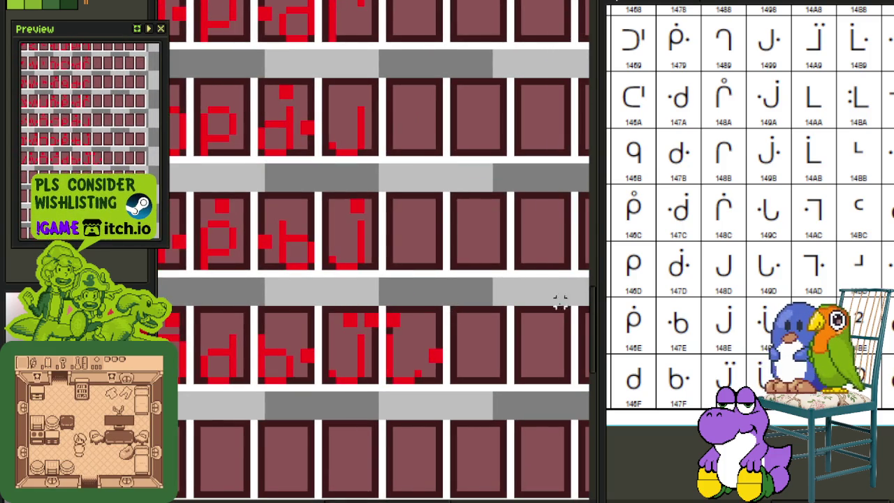
scroll(451, 282, "up", 1)
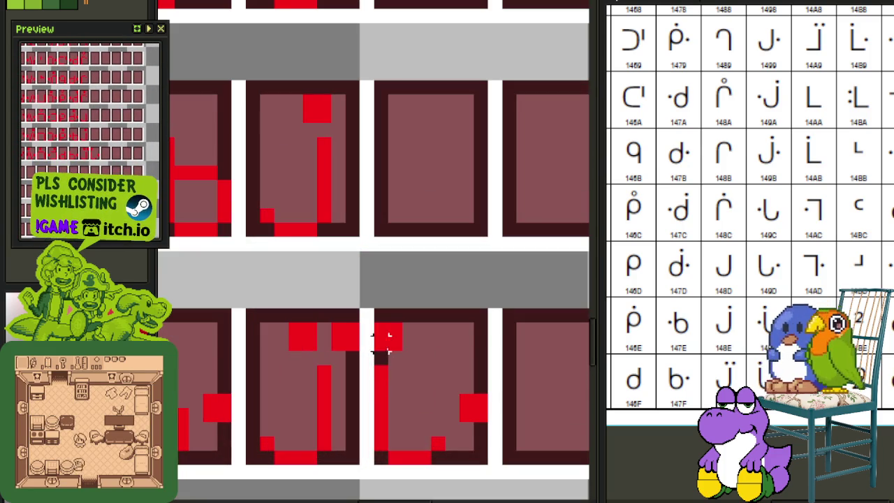
mouse_move(370, 321)
left_mouse_down()
mouse_move(491, 467)
mouse_move(493, 238)
left_mouse_up()
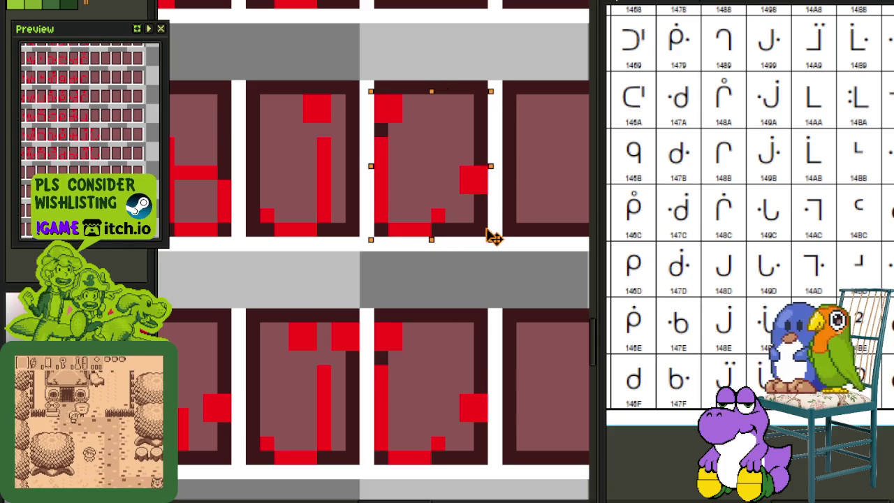
left_click(524, 213)
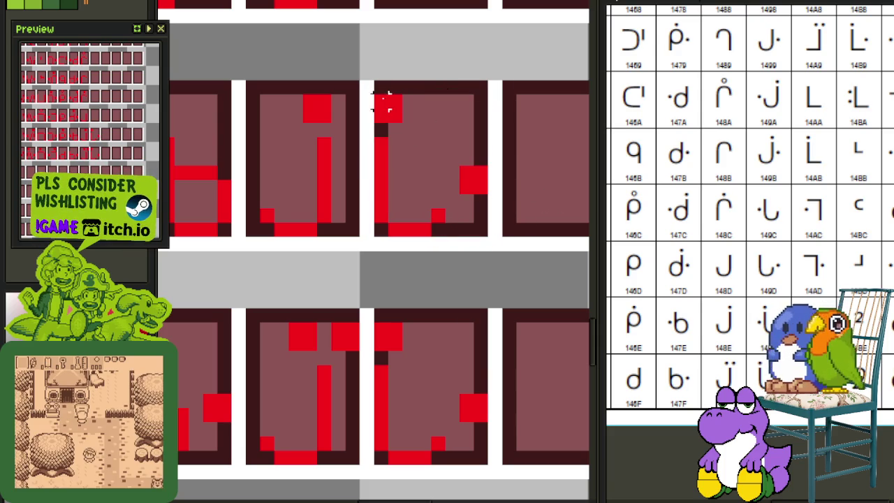
Step: Mirror the copied glyph horizontally, undoing an accidental cell-border erase
left_click_drag(371, 91, 448, 240)
key("shift+h")
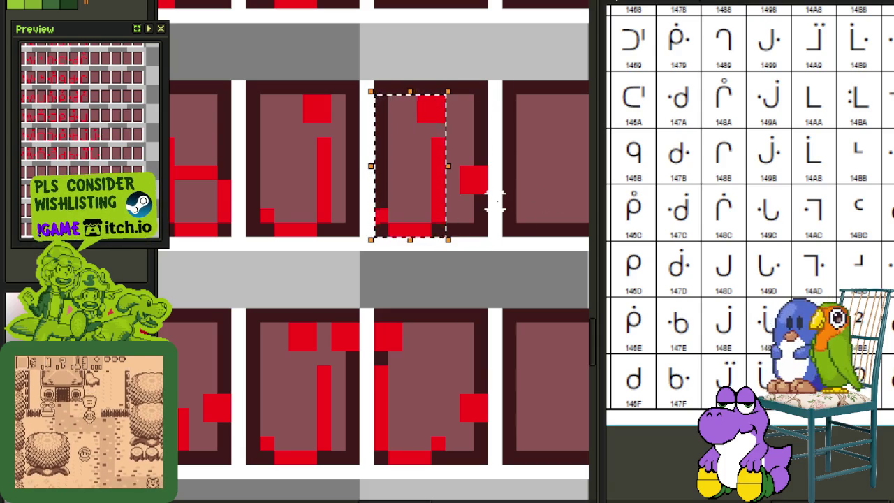
left_click(494, 211)
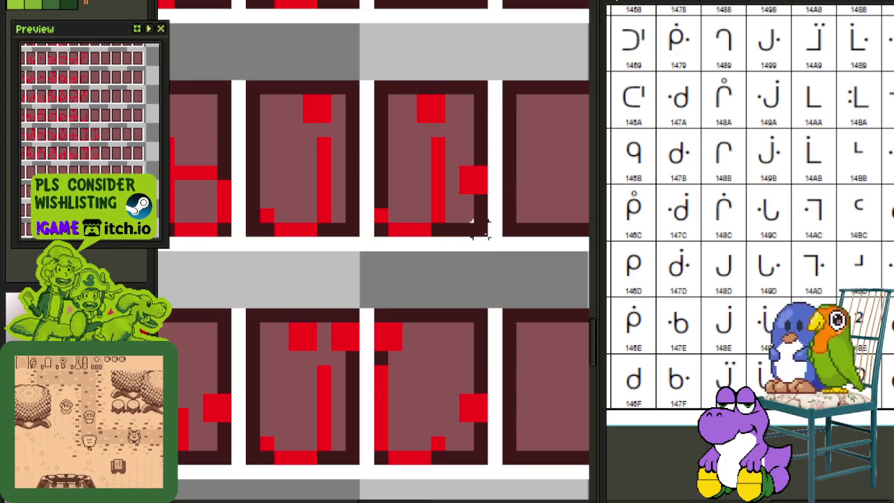
left_click_drag(481, 227, 374, 87)
key("ctrl+z")
key("ctrl+z")
key("ctrl+z")
left_click(523, 174)
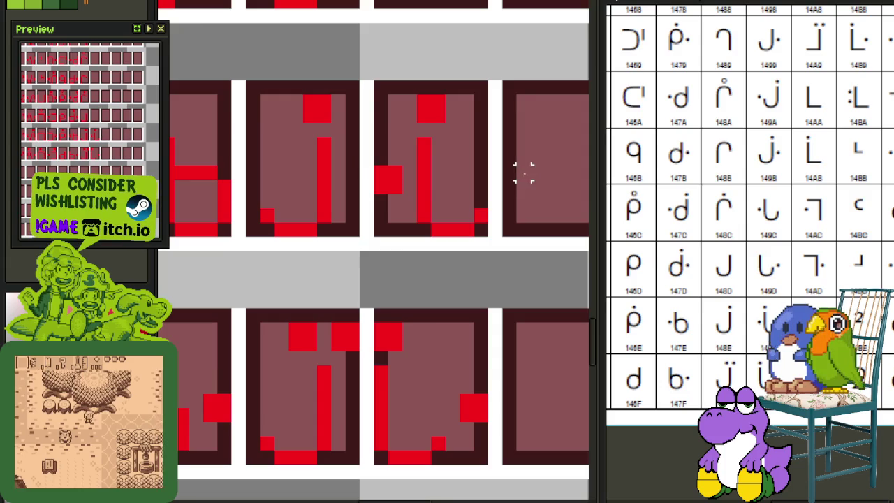
scroll(524, 183, "down", 2)
Step: Copy the bottom glyph into the empty cell above it and save the sheet
left_click_drag(527, 174, 493, 286)
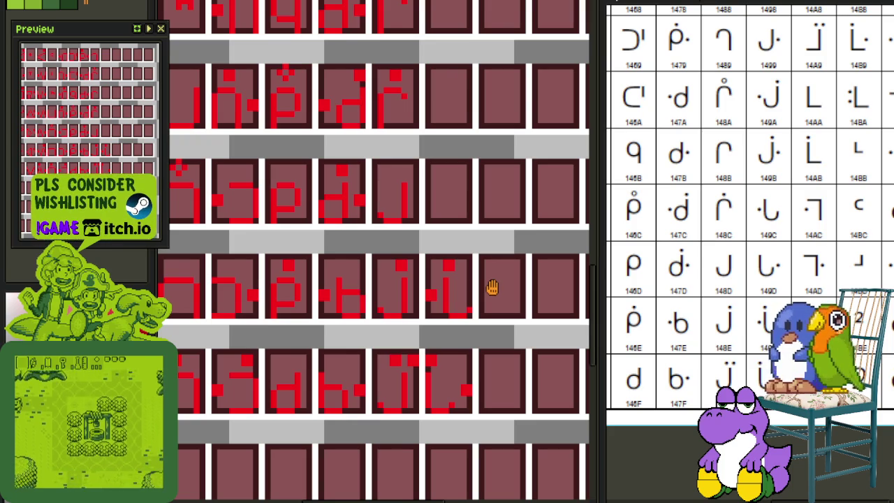
scroll(475, 293, "up", 1)
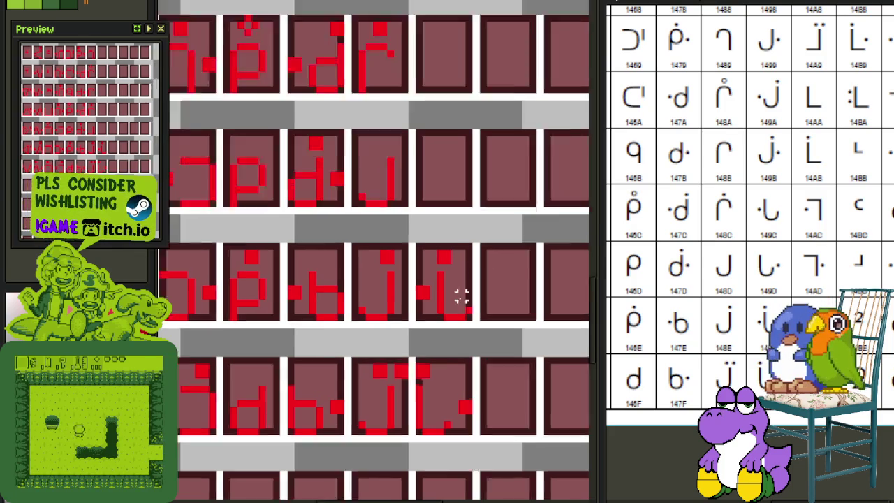
scroll(440, 283, "up", 1)
mouse_move(434, 269)
left_mouse_down()
mouse_move(463, 323)
mouse_move(481, 332)
left_mouse_up()
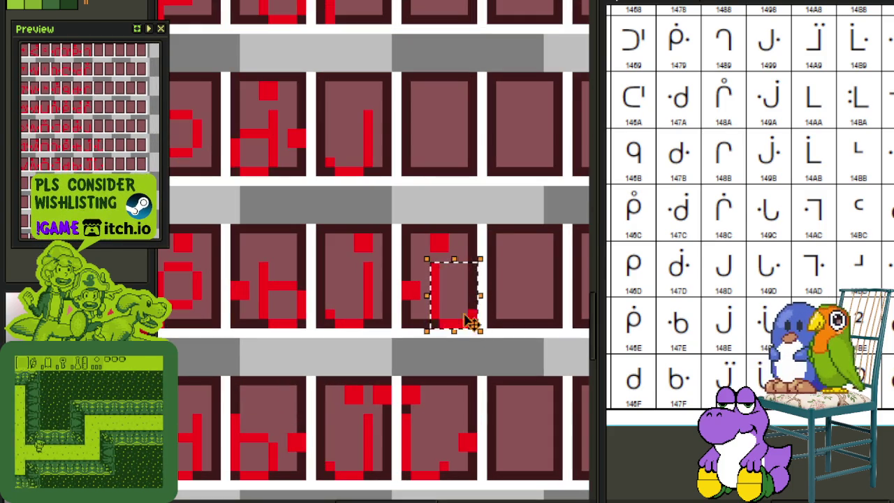
key("Delete")
key("ctrl+z")
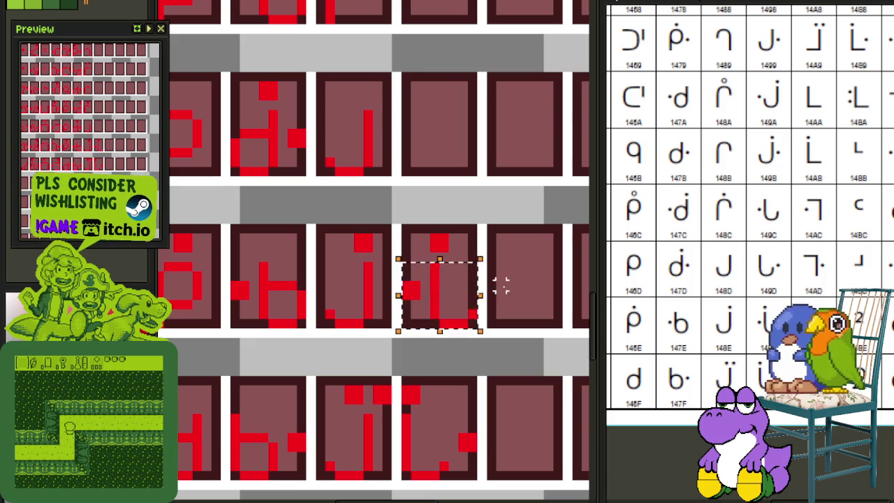
mouse_move(405, 418)
left_mouse_down()
mouse_move(473, 479)
mouse_move(461, 188)
mouse_move(454, 182)
left_mouse_up()
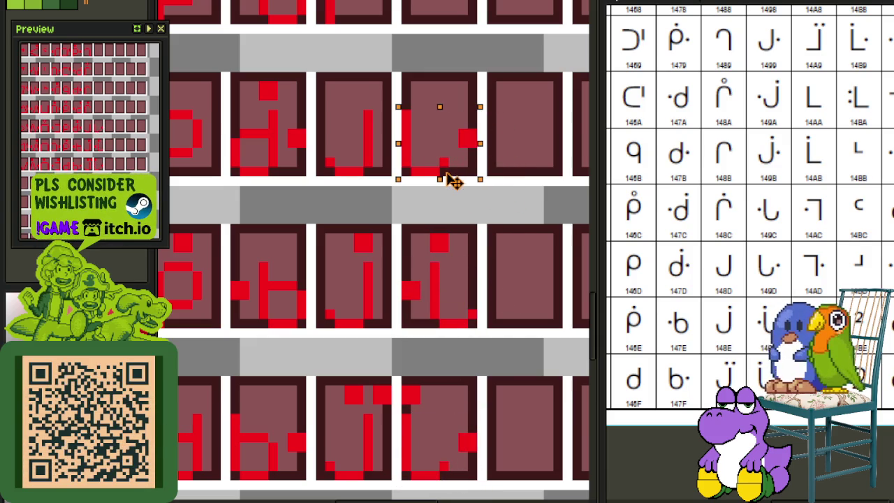
left_click(510, 189)
key("ctrl+s")
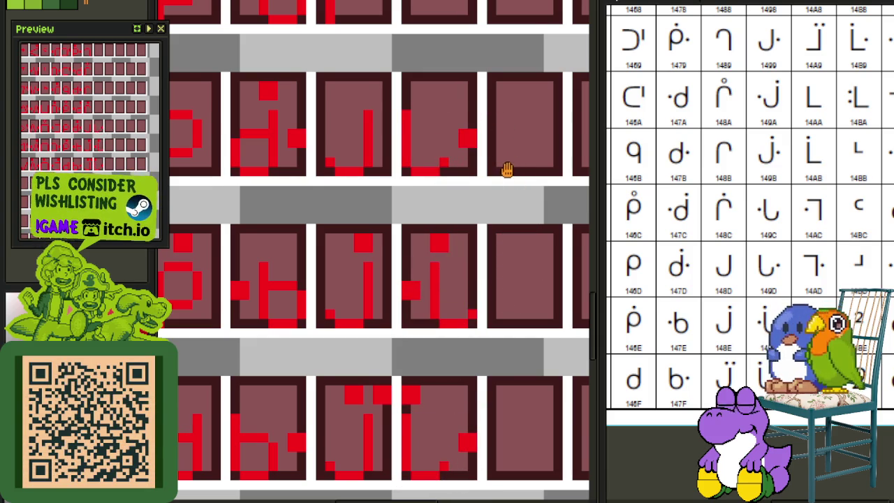
Step: Check the nearby glyph rows and clear the selection around the pasted glyph
left_click_drag(507, 170, 499, 279)
mouse_move(463, 405)
left_mouse_down()
mouse_move(402, 322)
mouse_move(459, 359)
mouse_move(461, 67)
left_mouse_up()
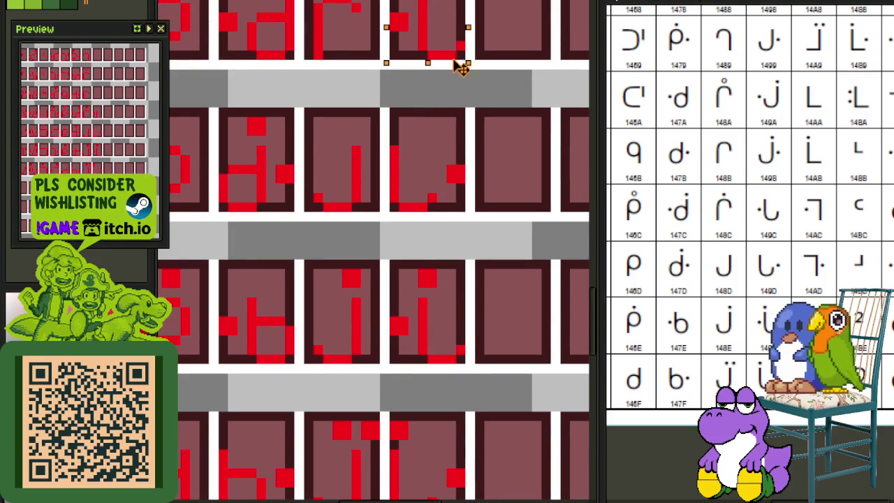
left_click_drag(502, 101, 491, 296)
left_click(491, 296)
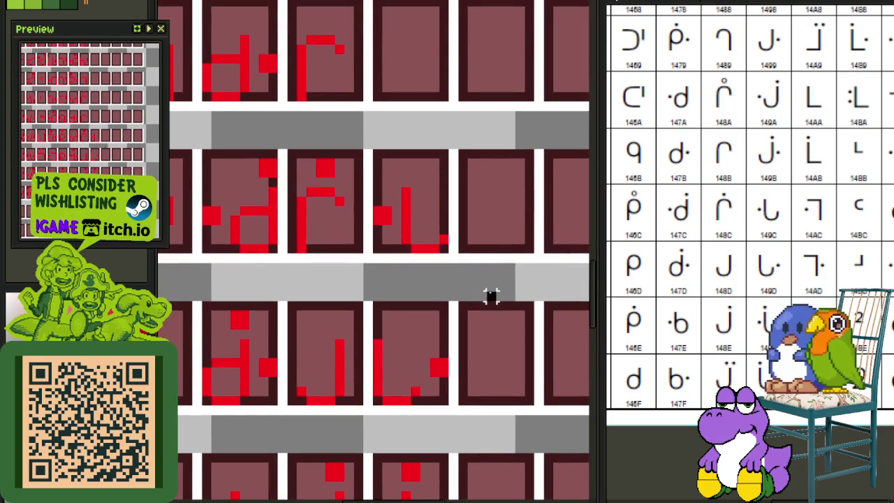
scroll(386, 354, "down", 2)
scroll(398, 328, "up", 1)
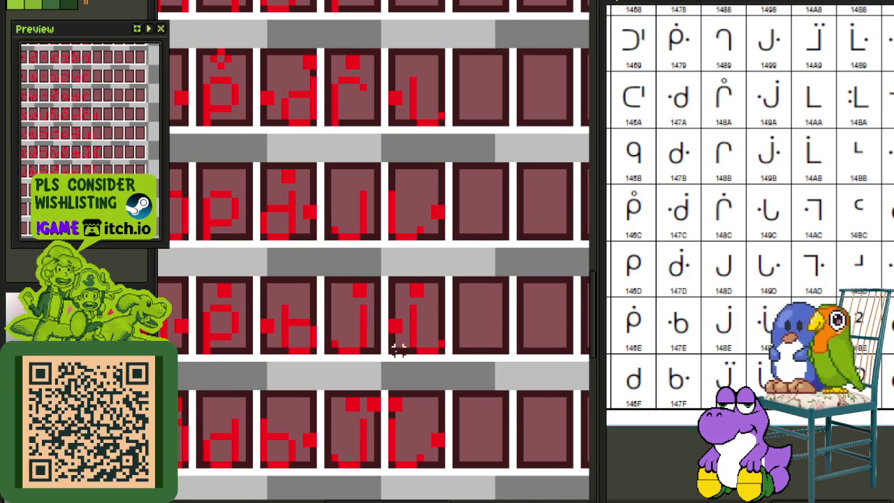
Step: Mirror a copied glyph tile horizontally and save the sheet
mouse_move(395, 343)
left_mouse_down()
mouse_move(440, 297)
mouse_move(410, 356)
mouse_move(443, 121)
mouse_move(419, 96)
mouse_move(418, 147)
left_mouse_up()
scroll(443, 121, "up", 3)
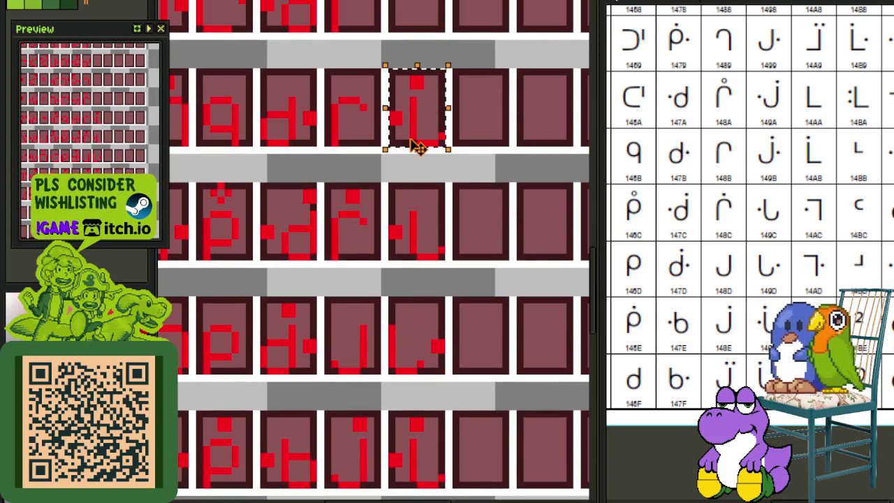
key("shift+h")
key("ctrl+s")
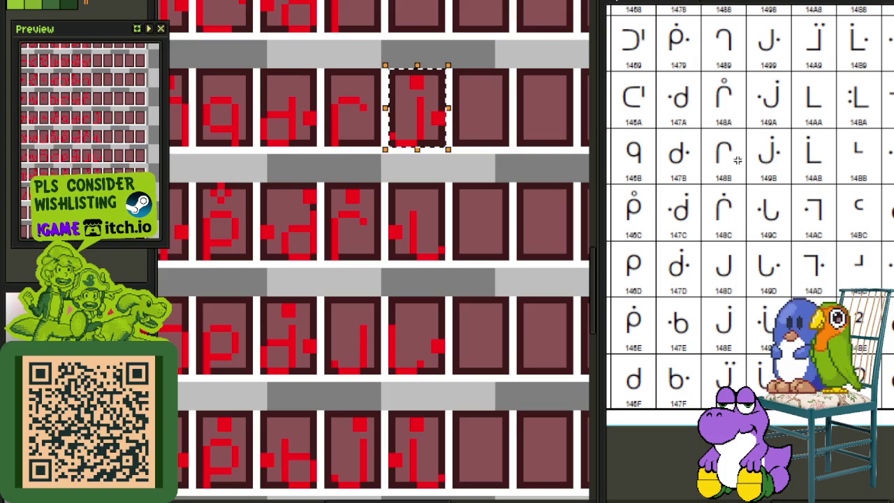
Step: Move the L-shaped glyph tile into another cell of the sheet
left_click_drag(525, 141, 506, 259)
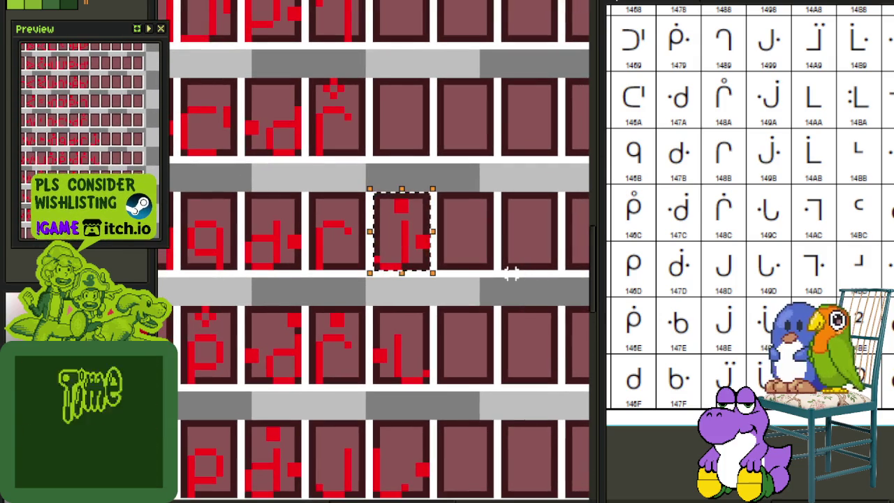
scroll(510, 274, "down", 1)
mouse_move(479, 319)
left_mouse_down()
mouse_move(489, 233)
mouse_move(475, 254)
left_mouse_up()
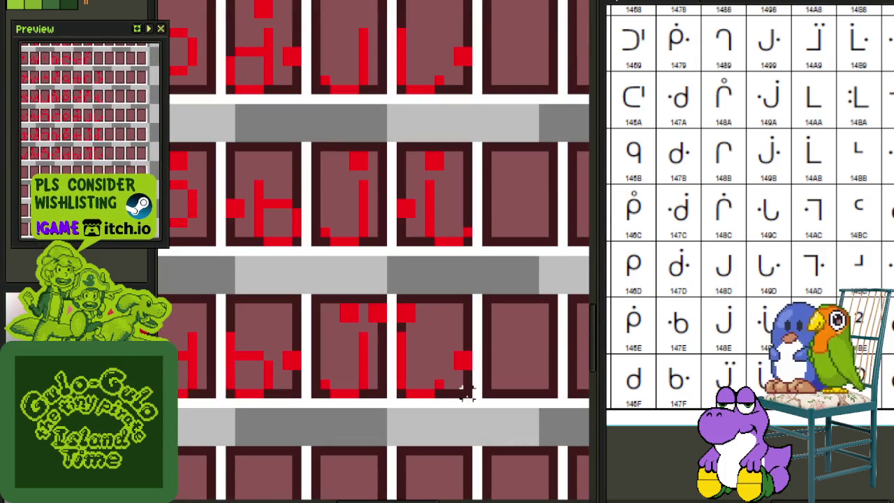
left_click_drag(472, 397, 395, 292)
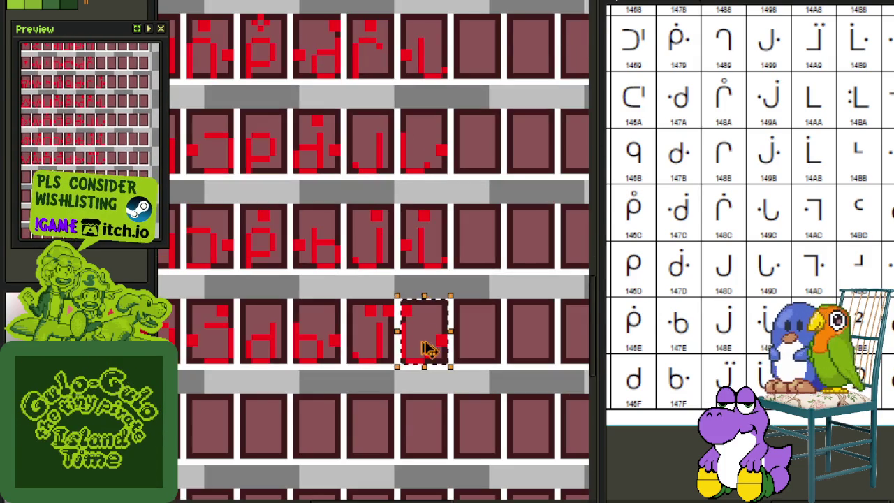
mouse_move(428, 350)
left_mouse_down()
mouse_move(430, 163)
mouse_move(424, 170)
left_mouse_up()
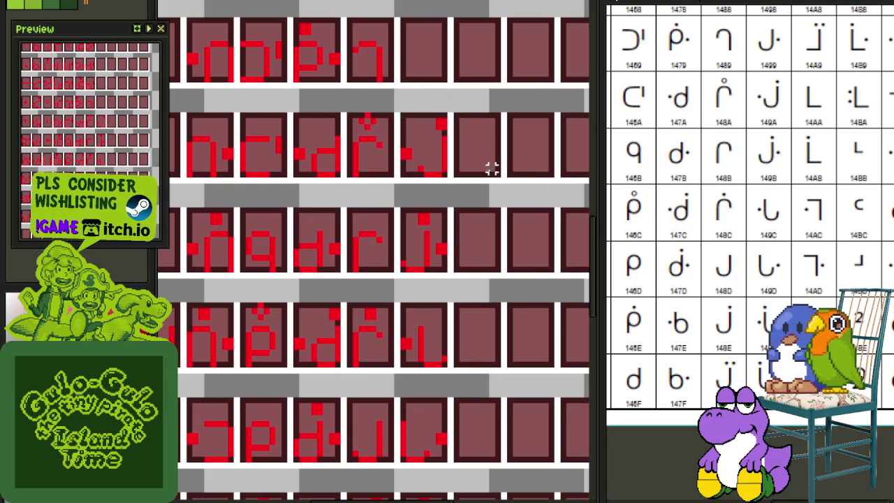
Step: Select the white strip beside the j-shaped glyph
scroll(419, 165, "up", 1)
scroll(409, 136, "up", 2)
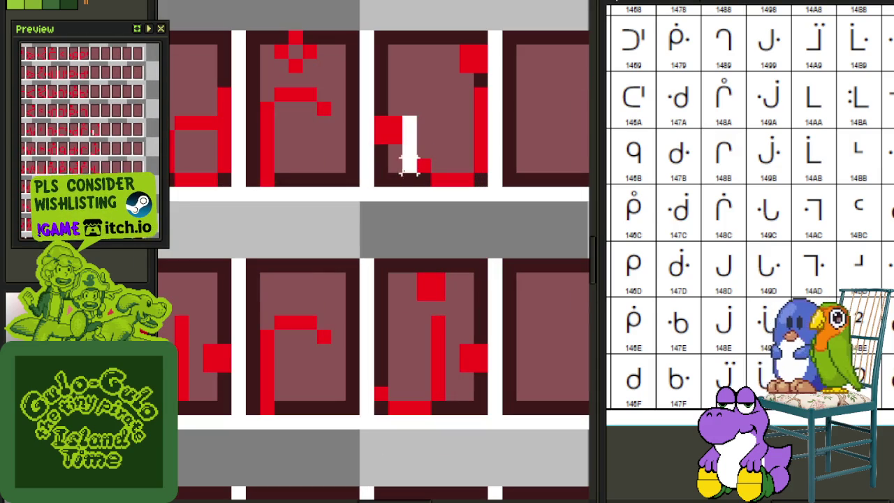
left_click_drag(408, 170, 411, 189)
left_click_drag(366, 98, 376, 196)
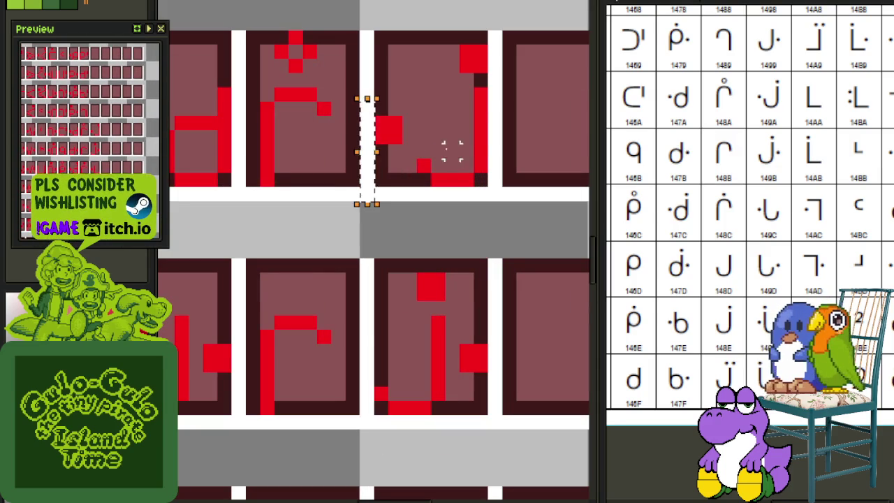
scroll(479, 146, "down", 5)
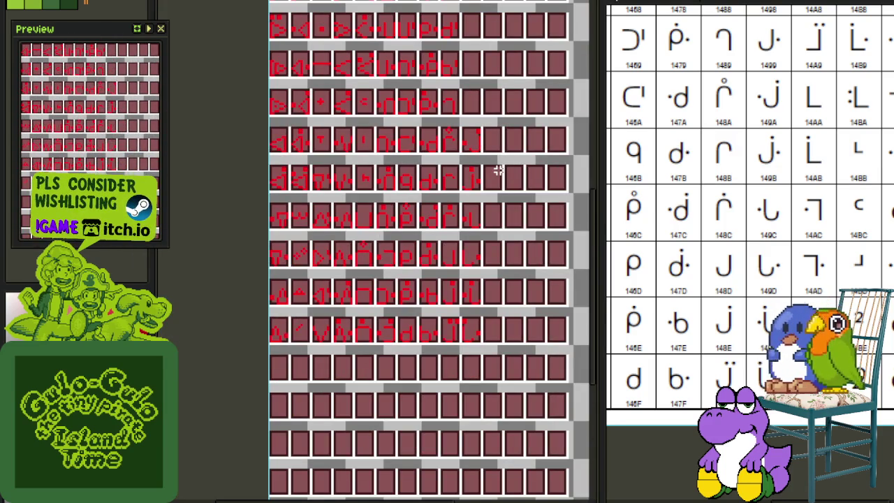
Step: Show the layers panel and hide the grey tile backing layer
key("Tab")
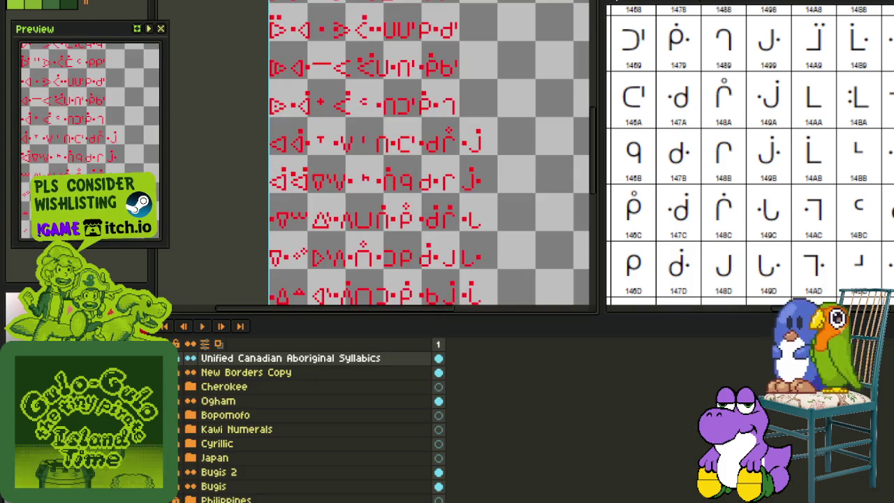
key("Tab")
scroll(445, 274, "up", 2)
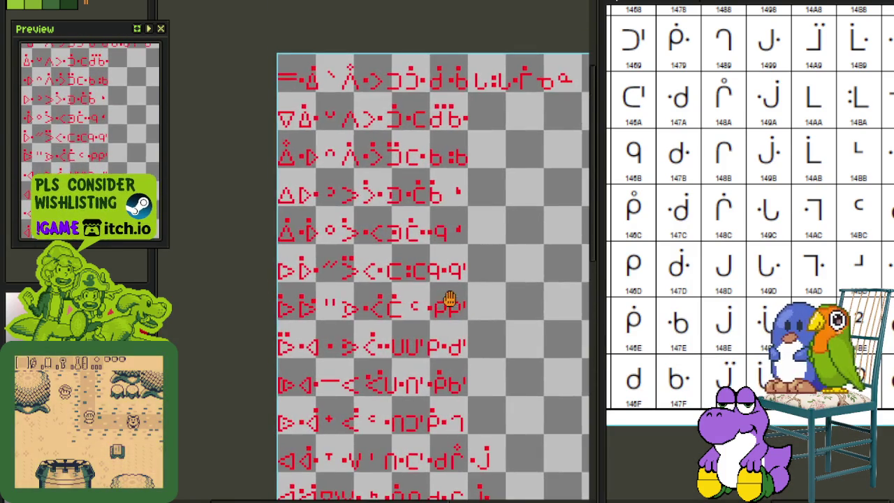
scroll(407, 279, "up", 1)
scroll(385, 230, "up", 2)
Step: Select the dots between glyphs, including the dot between the two q glyphs
left_click_drag(386, 220, 409, 264)
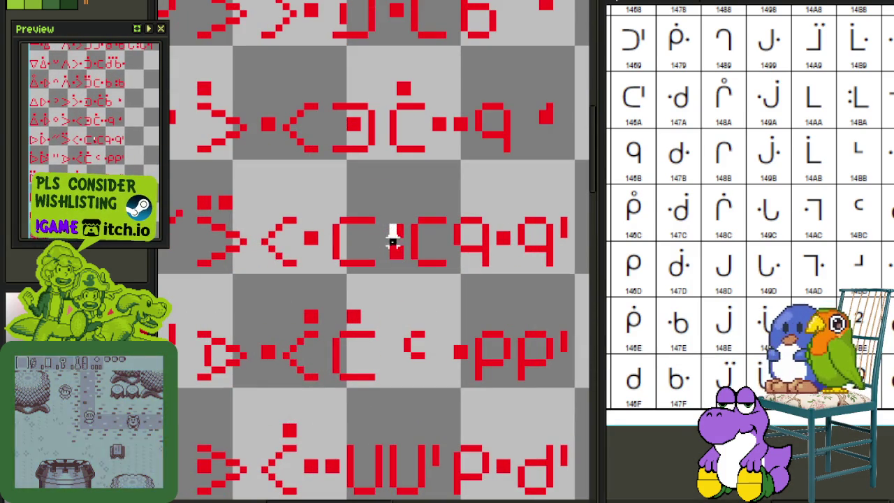
key("ctrl+d")
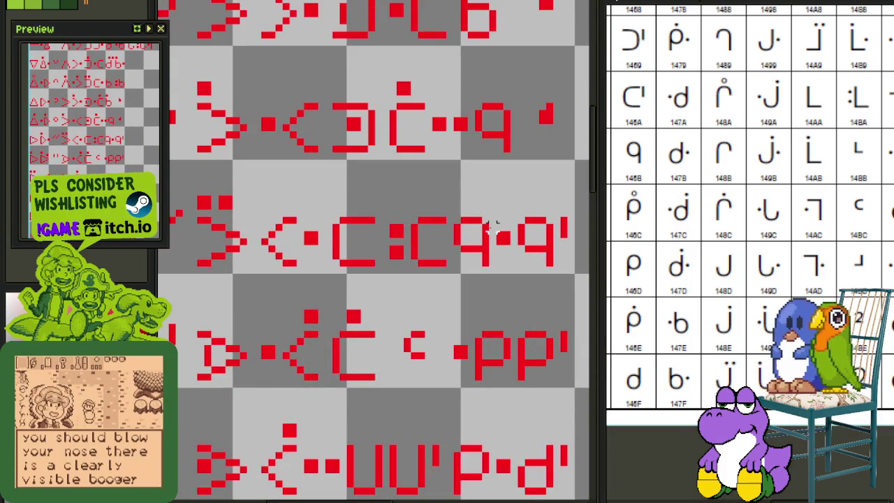
scroll(464, 219, "down", 1)
scroll(489, 231, "up", 2)
mouse_move(489, 229)
left_mouse_down()
mouse_move(507, 248)
mouse_move(409, 225)
left_mouse_up()
scroll(493, 225, "down", 2)
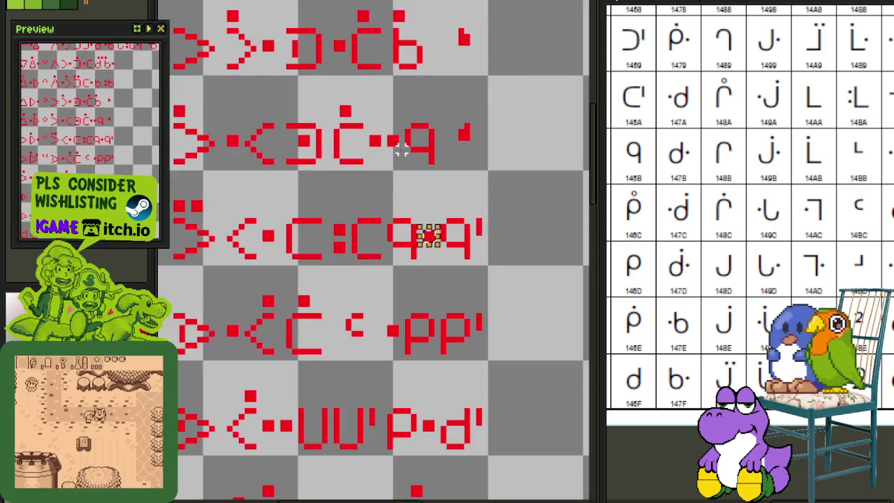
scroll(402, 149, "up", 1)
scroll(402, 149, "down", 1)
Step: Browse the glyph rows and reopen the layers panel listing the script layers
mouse_move(411, 129)
left_mouse_down()
mouse_move(422, 244)
mouse_move(451, 295)
mouse_move(453, 336)
left_mouse_up()
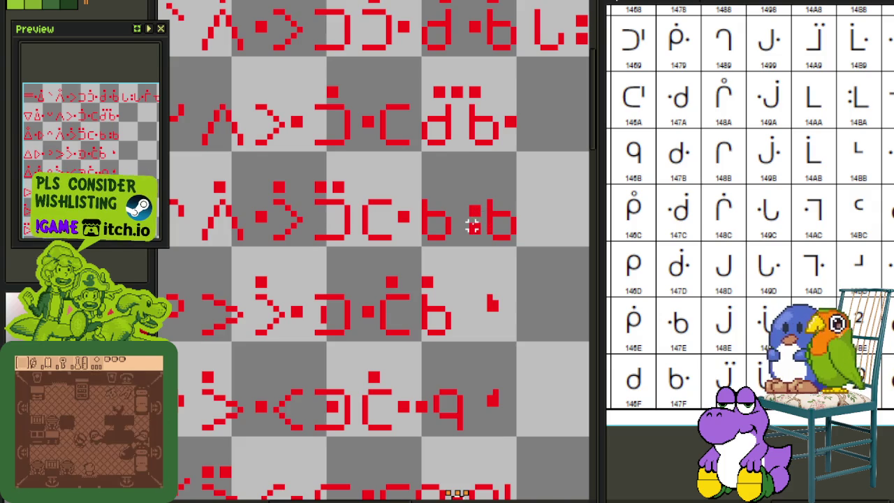
scroll(473, 225, "down", 1)
scroll(472, 226, "down", 1)
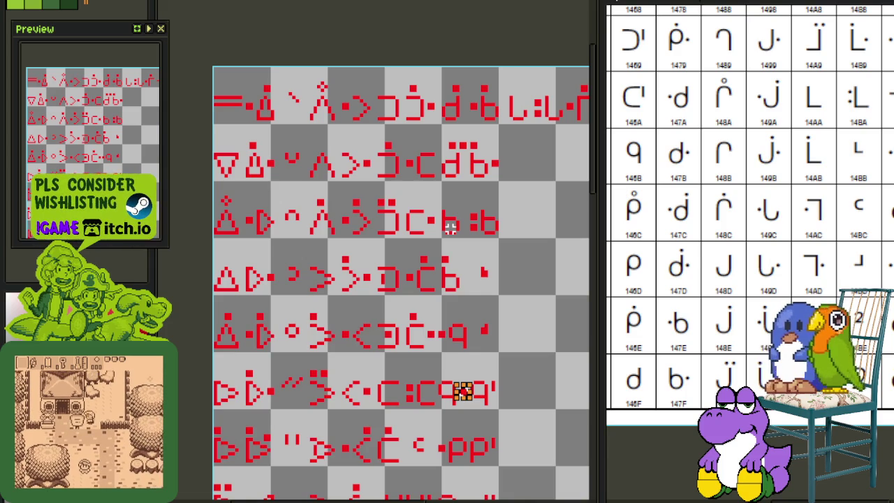
scroll(311, 398, "down", 1)
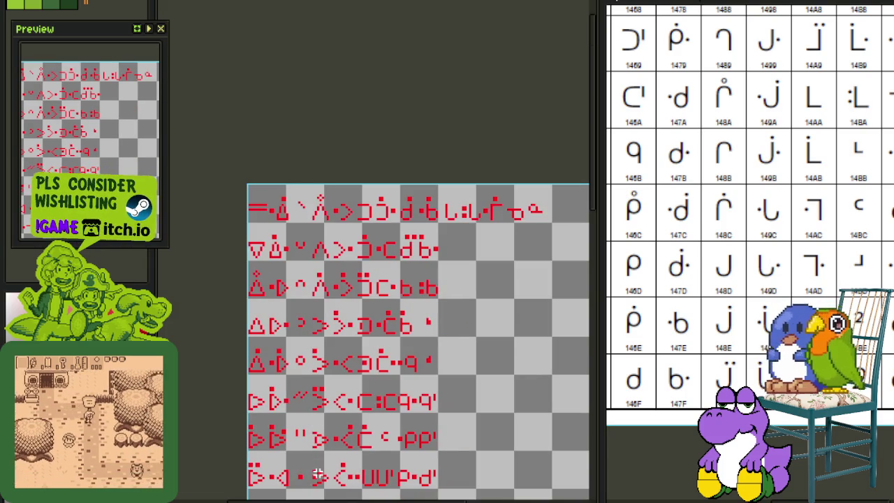
scroll(317, 475, "down", 4)
scroll(342, 419, "down", 2)
scroll(363, 370, "down", 2)
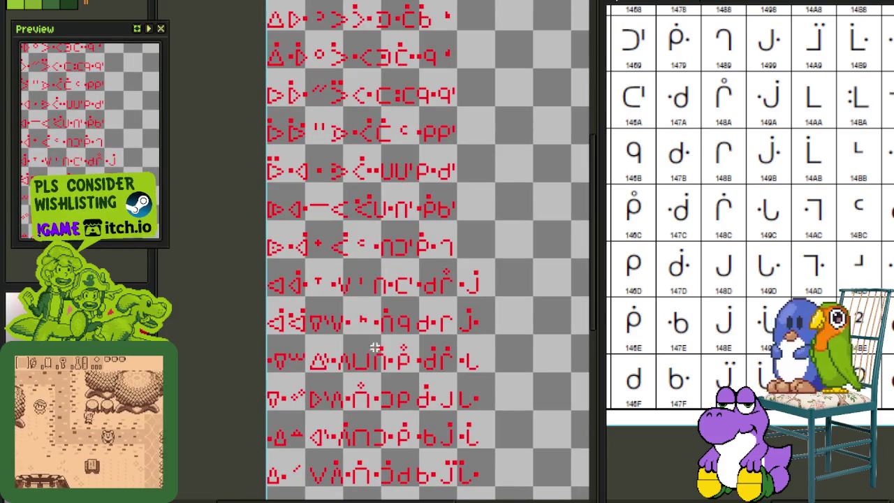
scroll(412, 377, "down", 3)
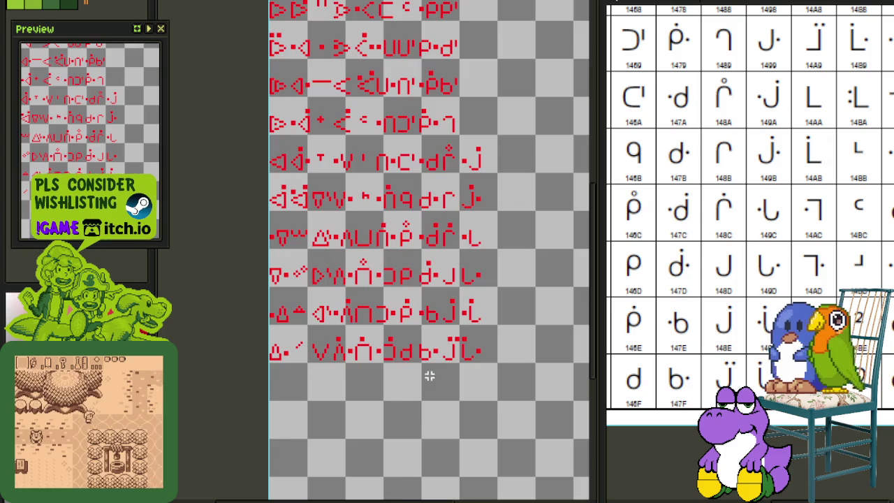
scroll(429, 376, "up", 1)
key("Tab")
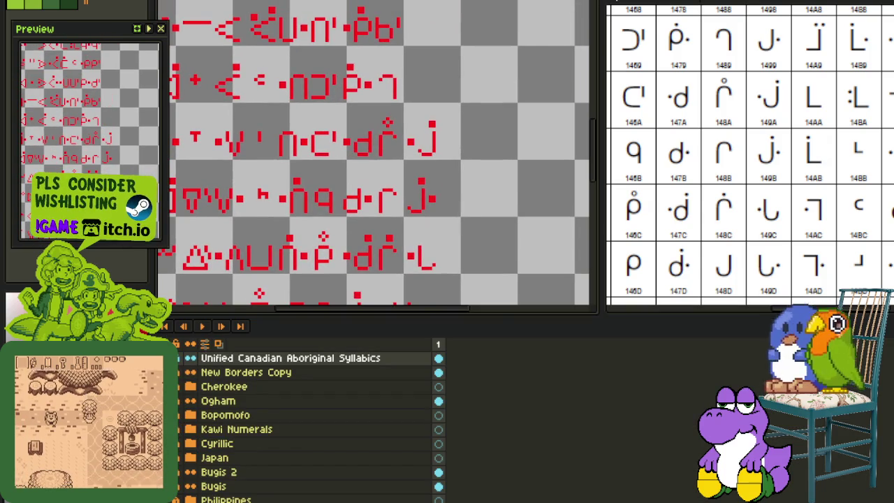
Step: Turn the grey tile backing back on and save the tile sheet
scroll(434, 227, "down", 2)
scroll(440, 226, "down", 1)
key("Tab")
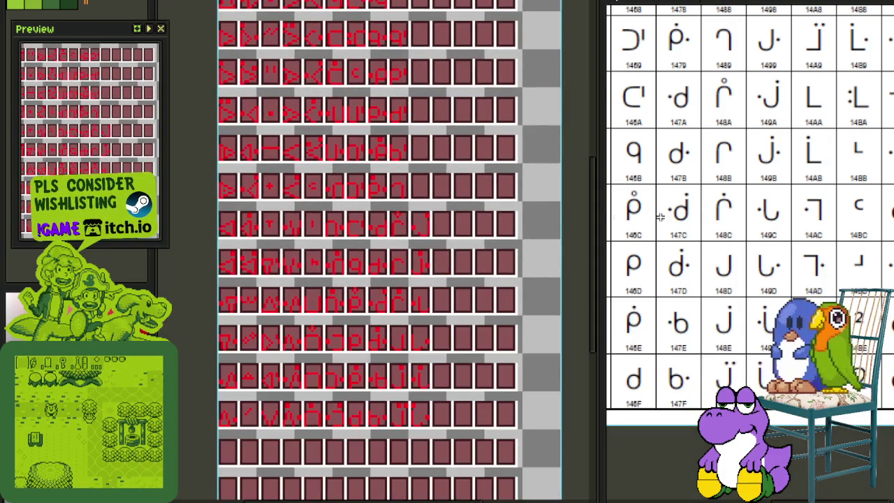
key("ctrl+s")
Step: Copy the j-shaped glyph into the empty cell above and mirror it horizontally
scroll(461, 212, "up", 1)
scroll(455, 205, "up", 1)
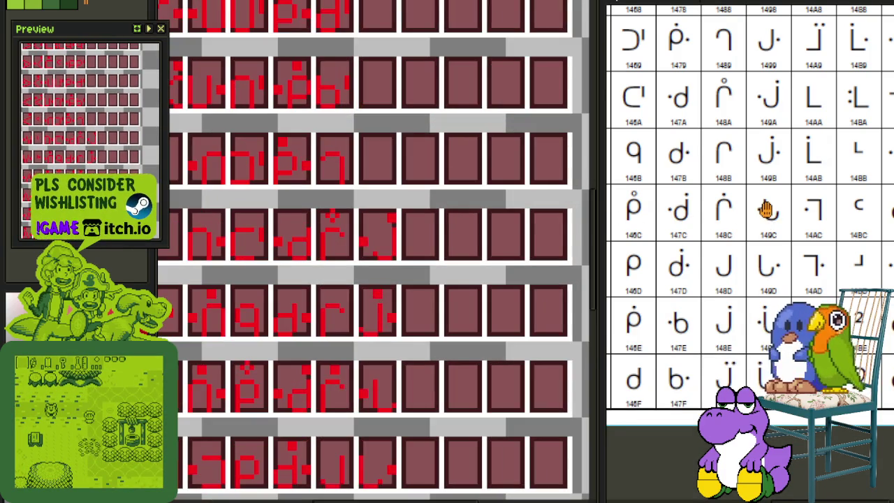
left_click_drag(768, 209, 733, 311)
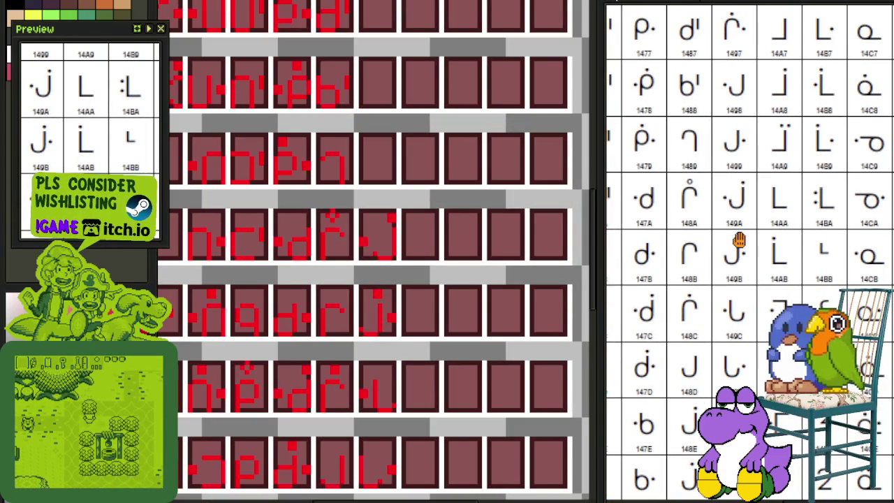
left_click_drag(740, 241, 745, 343)
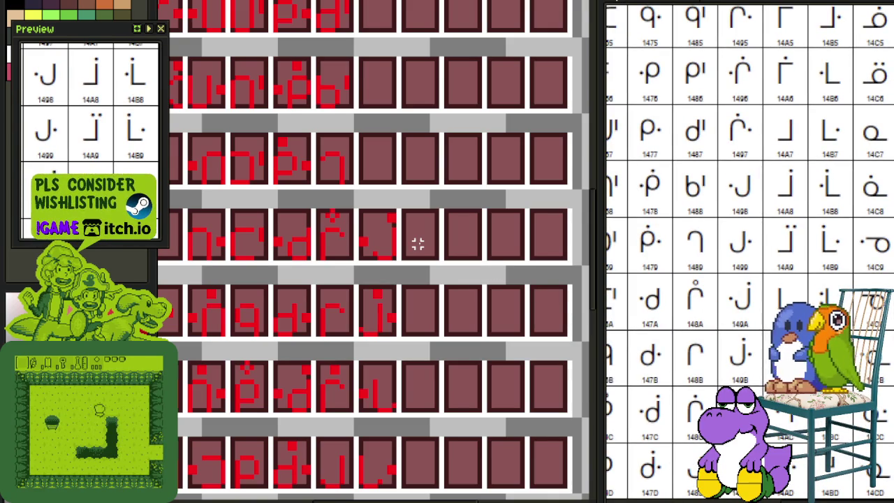
scroll(396, 231, "up", 1)
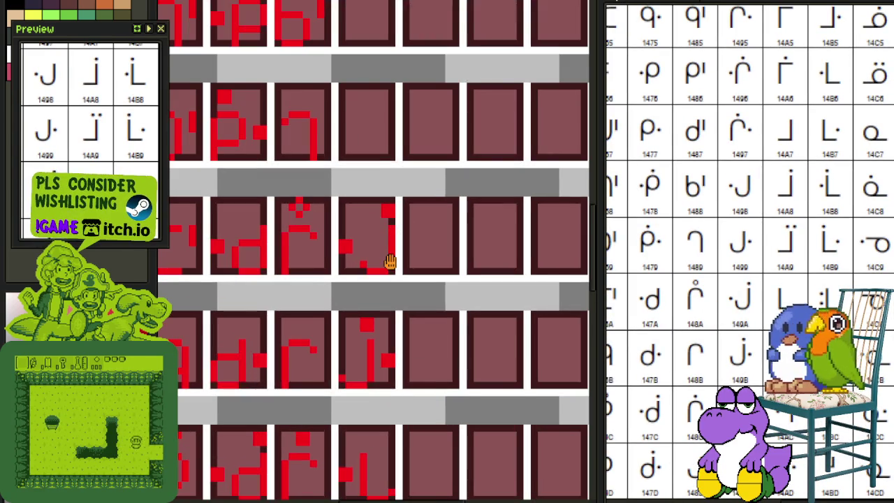
left_click_drag(390, 261, 402, 295)
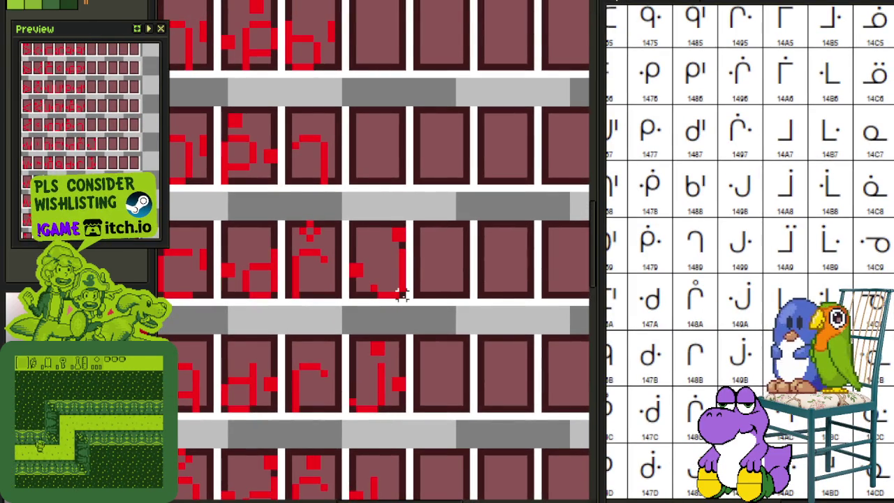
left_click_drag(402, 294, 356, 250)
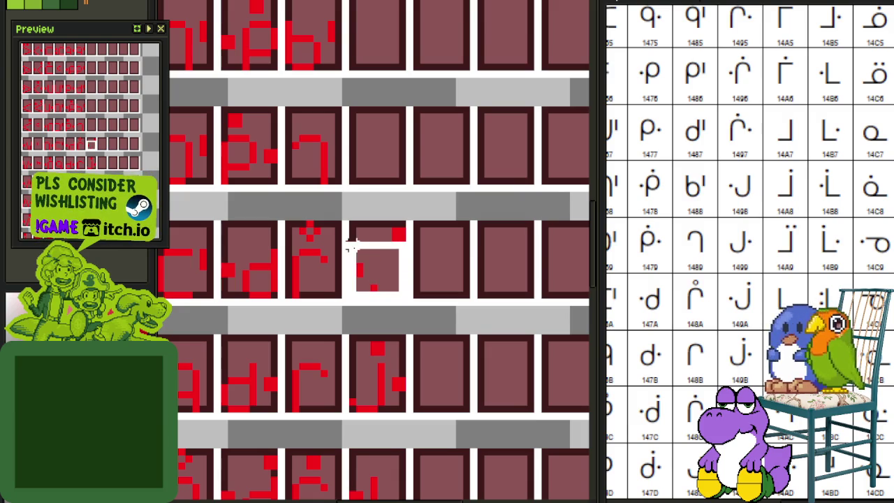
mouse_move(377, 278)
left_mouse_down()
mouse_move(389, 163)
mouse_move(388, 174)
mouse_move(409, 141)
left_mouse_up()
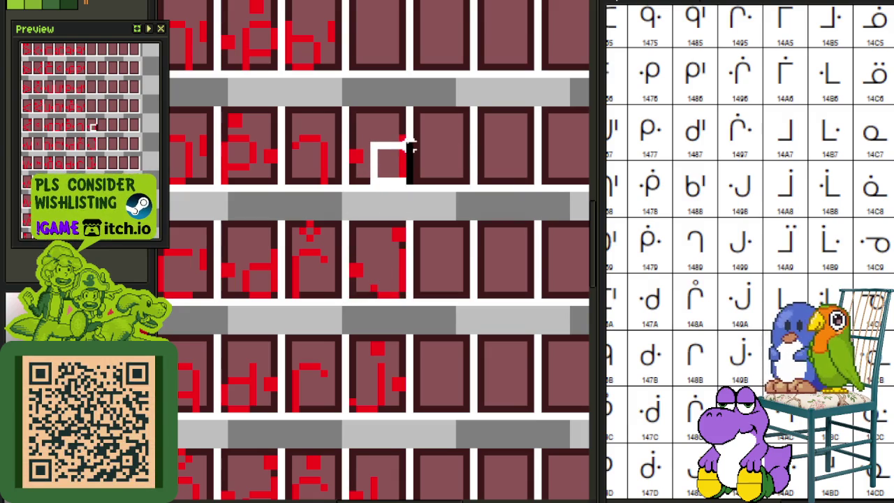
key("shift+h")
key("ctrl+d")
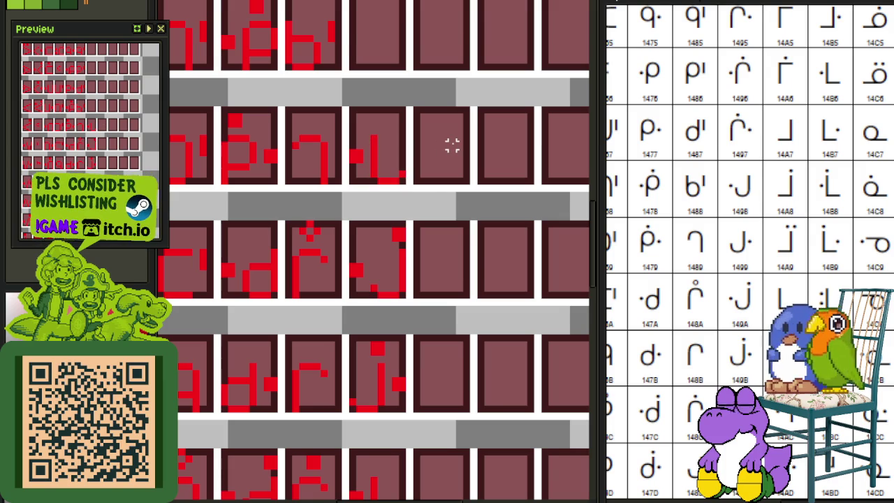
Step: Copy a glyph up into the empty cell above and commit it
left_click_drag(352, 180, 424, 139)
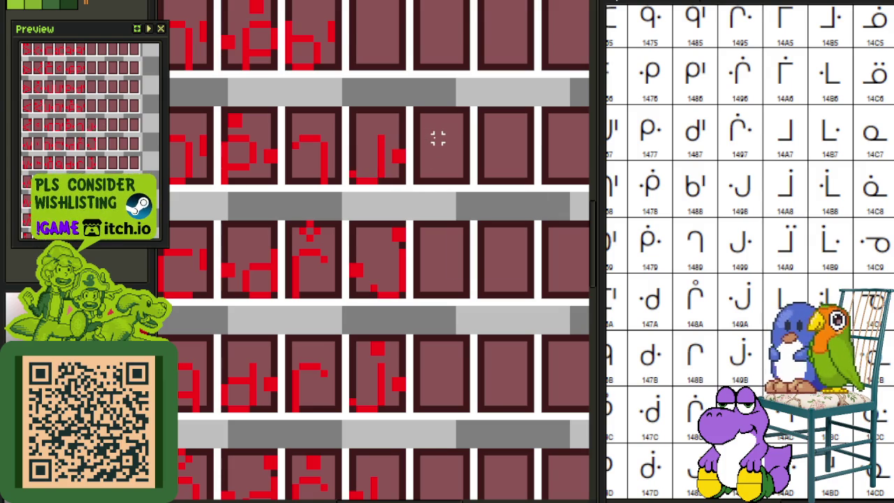
left_click_drag(433, 139, 438, 225)
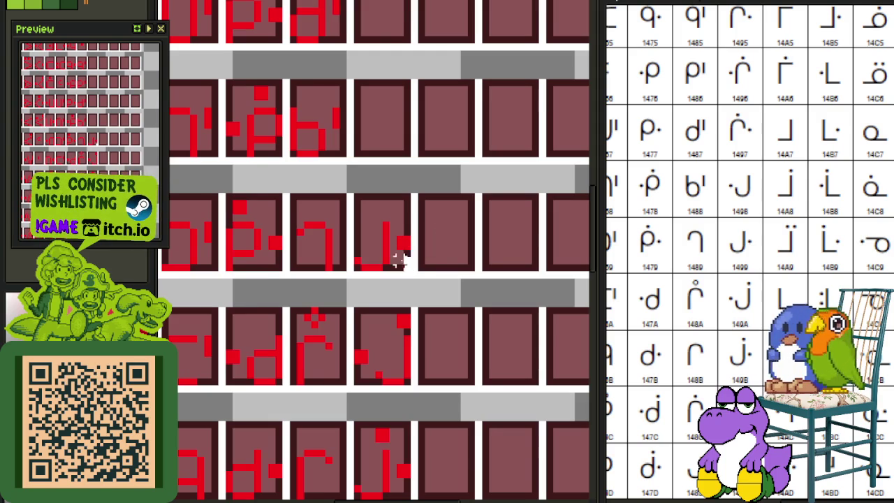
mouse_move(352, 220)
left_mouse_down()
mouse_move(412, 271)
mouse_move(369, 148)
left_mouse_up()
left_click(456, 133)
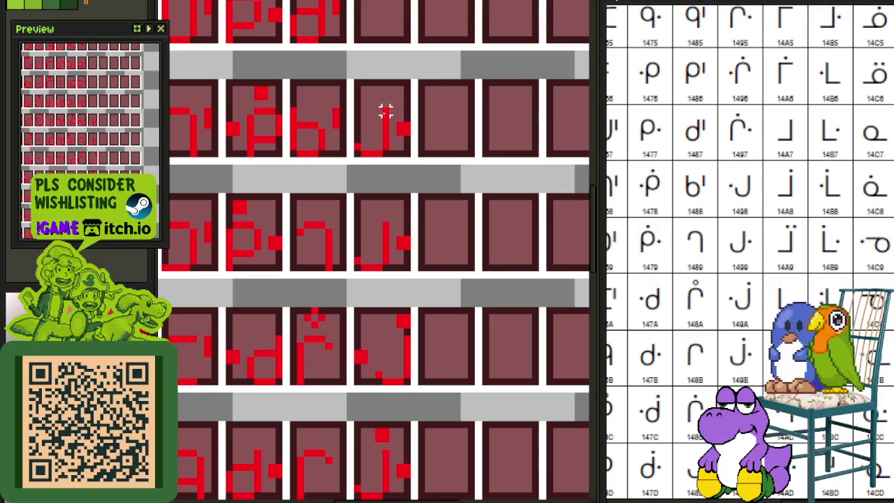
Step: Mirror the copied glyph horizontally and save the font sheet
left_click_drag(386, 112, 354, 157)
key("shift+h")
left_click(413, 154)
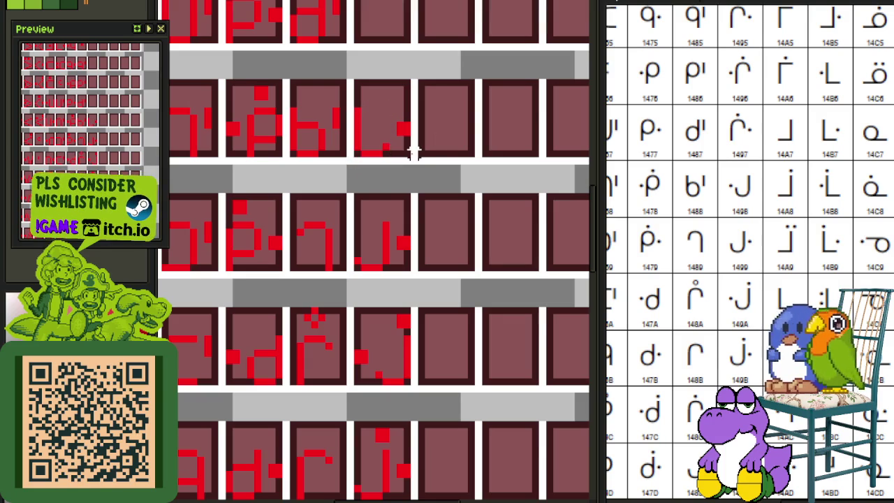
left_click_drag(412, 157, 351, 105)
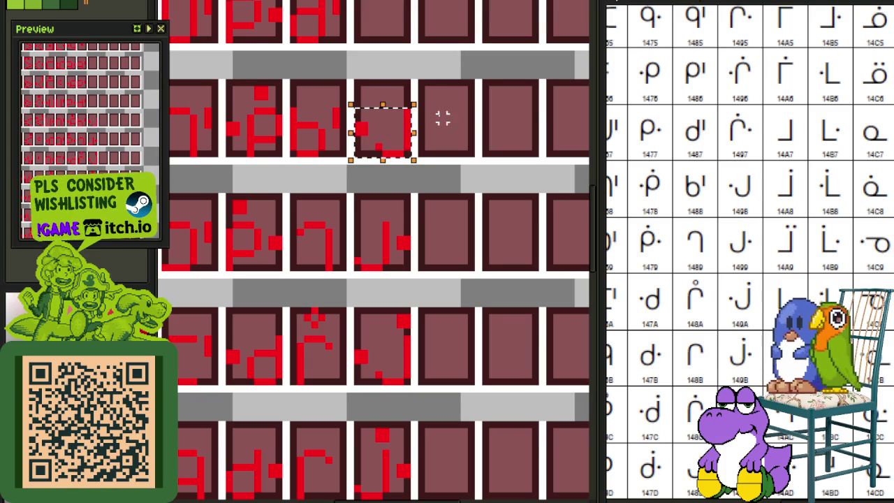
key("shift+h")
key("ctrl+s")
left_click(475, 111)
Step: Move a selected glyph down into an empty cell
scroll(477, 120, "down", 2)
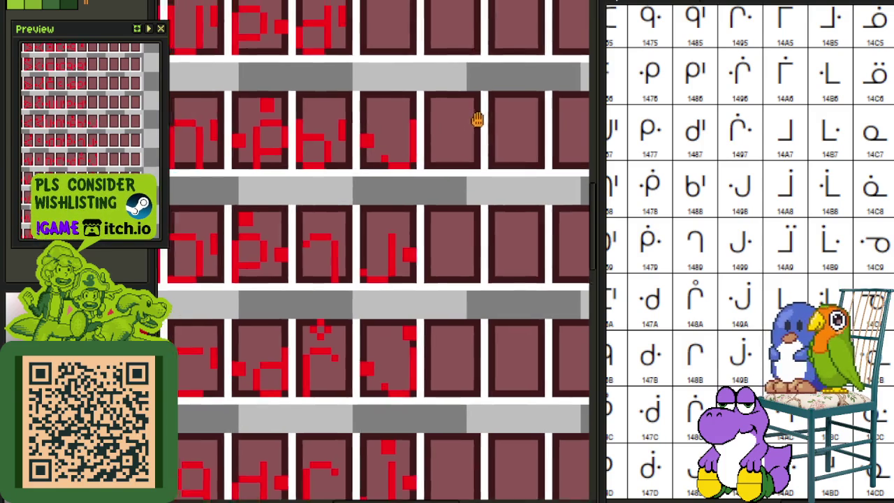
scroll(489, 202, "down", 1)
scroll(492, 210, "down", 1)
scroll(477, 303, "down", 1)
scroll(477, 303, "up", 1)
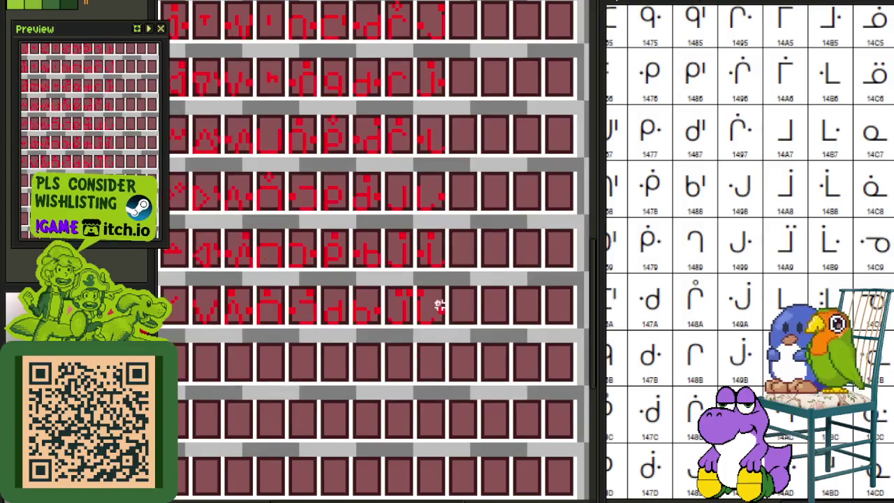
scroll(438, 304, "up", 1)
scroll(418, 313, "up", 1)
left_click_drag(414, 325, 477, 236)
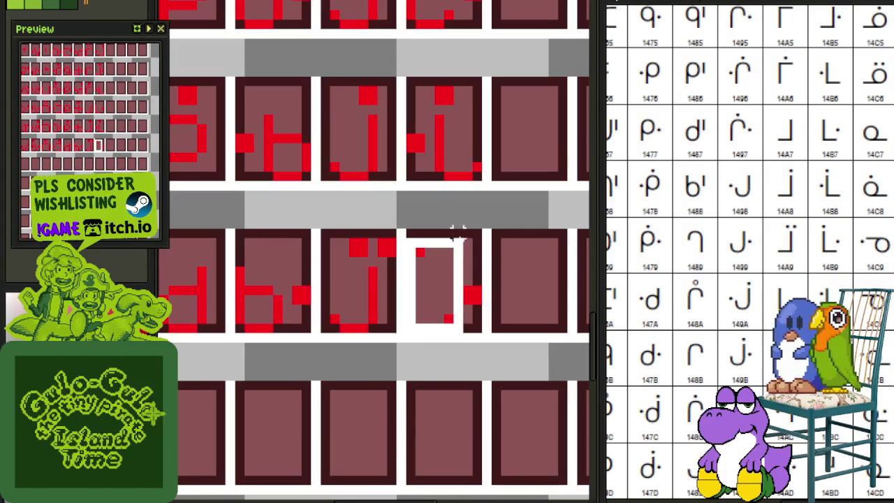
scroll(477, 236, "down", 1)
scroll(461, 210, "down", 3)
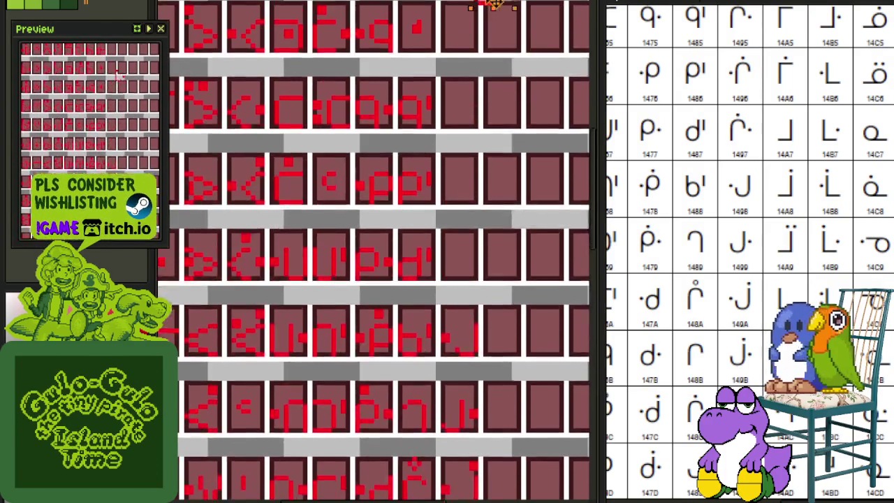
scroll(470, 112, "down", 2)
mouse_move(464, 95)
left_mouse_down()
mouse_move(498, 367)
mouse_move(456, 346)
left_mouse_up()
Step: Copy the lower-right glyph into the empty cell above it
scroll(509, 378, "down", 2)
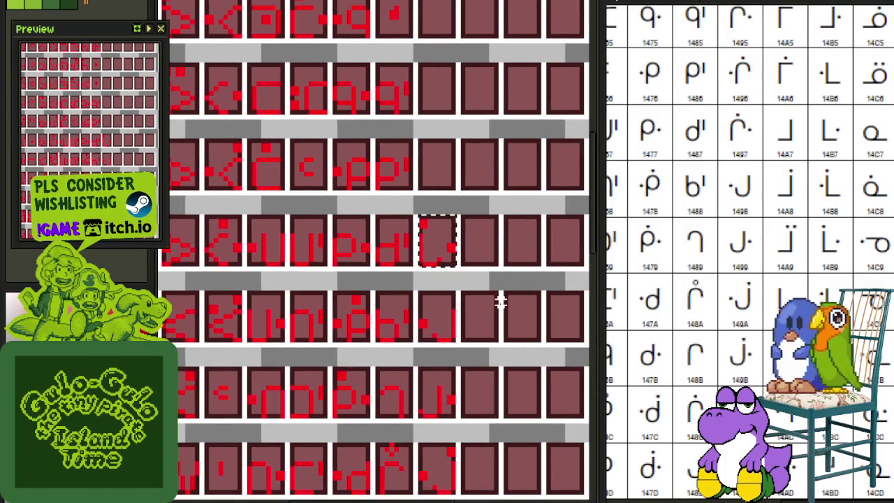
scroll(500, 301, "up", 1)
scroll(473, 278, "up", 1)
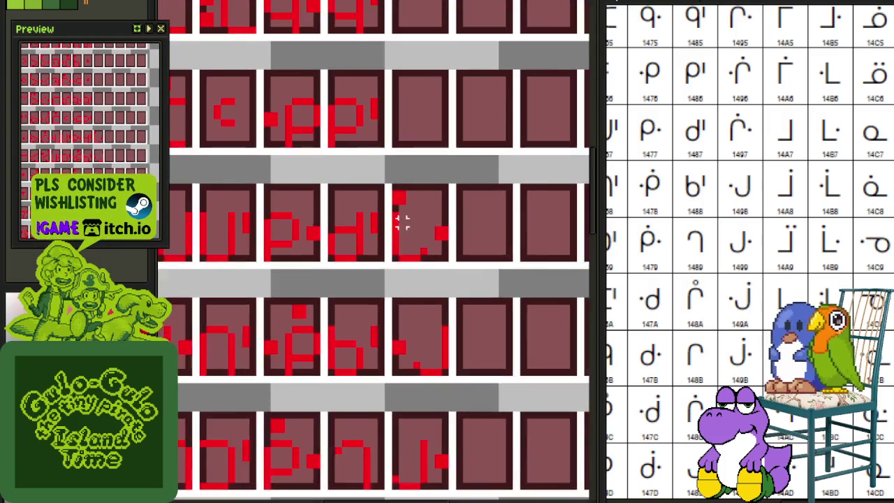
scroll(405, 223, "up", 1)
left_click_drag(395, 210, 439, 277)
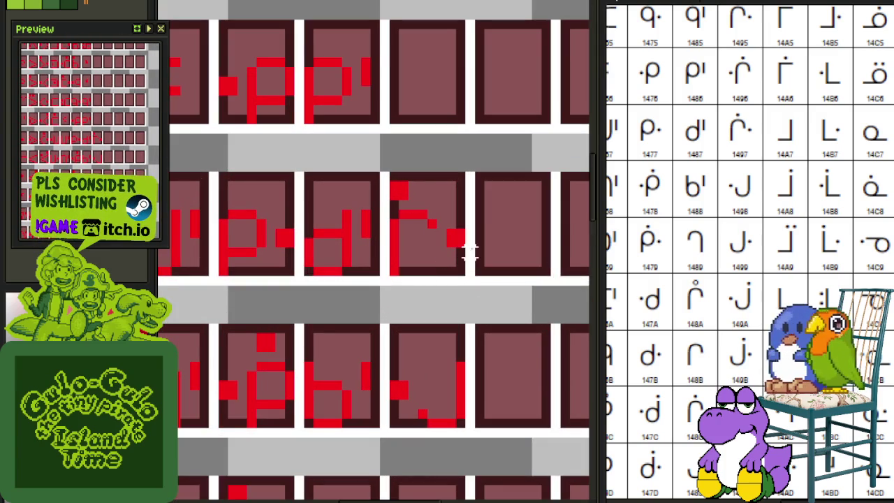
mouse_move(474, 232)
left_mouse_down()
mouse_move(468, 306)
mouse_move(385, 240)
left_mouse_up()
mouse_move(399, 299)
left_mouse_down()
mouse_move(421, 147)
mouse_move(412, 156)
left_mouse_up()
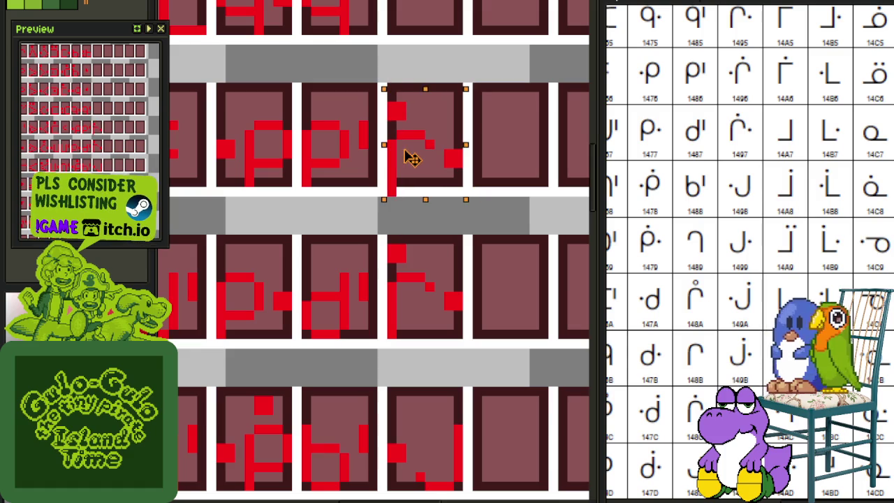
left_click(496, 163)
scroll(454, 206, "up", 2)
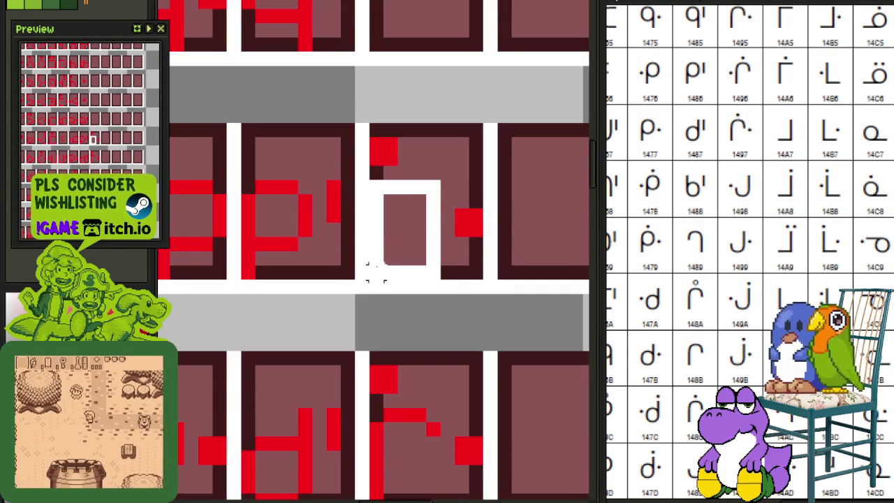
left_click_drag(397, 241, 366, 282)
left_click(461, 306)
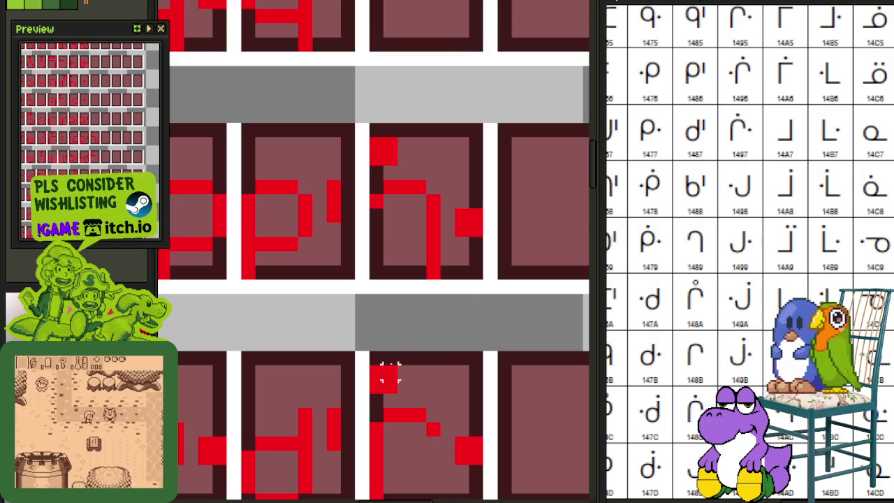
Step: Nudge the red dots in the lower and upper middle cells one pixel right
left_click_drag(370, 365, 398, 392)
key("Right")
left_click(475, 343)
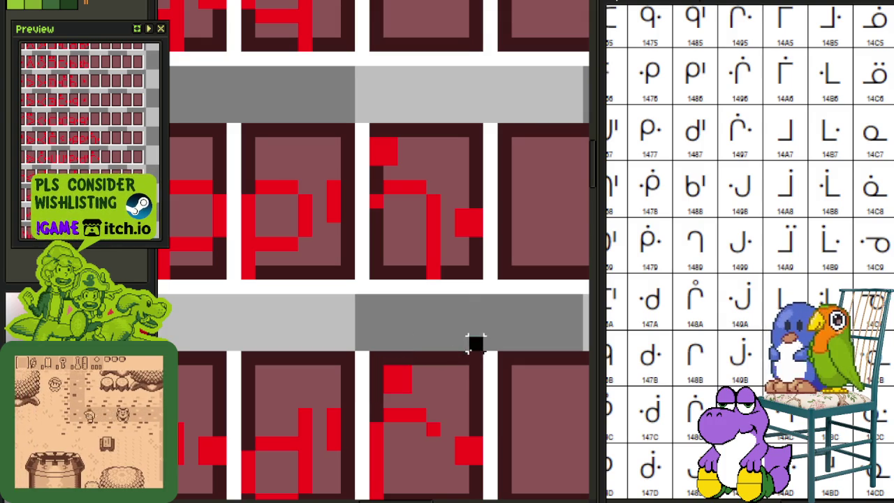
left_click_drag(370, 138, 399, 167)
key("Right")
left_click(475, 157)
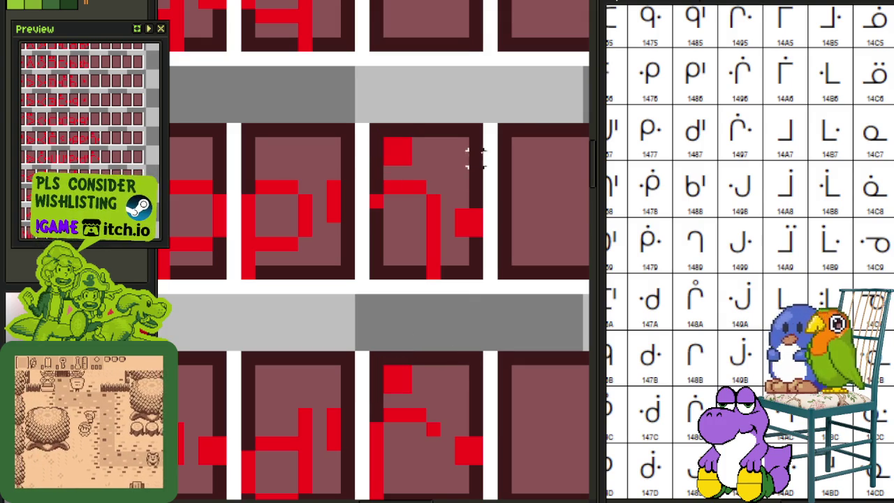
left_click_drag(489, 273, 367, 123)
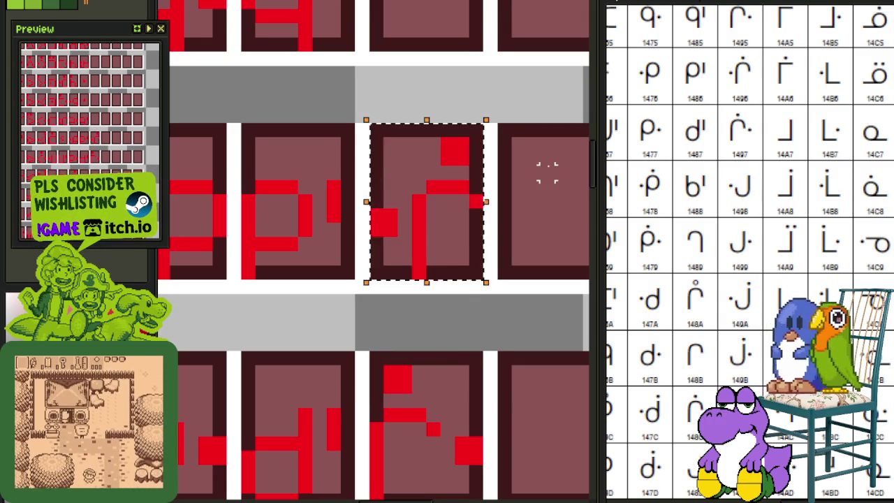
Step: Browse the glyph rows and add a red pixel to the glyph in an empty tile
scroll(496, 230, "down", 3)
scroll(492, 210, "up", 1)
scroll(482, 175, "up", 1)
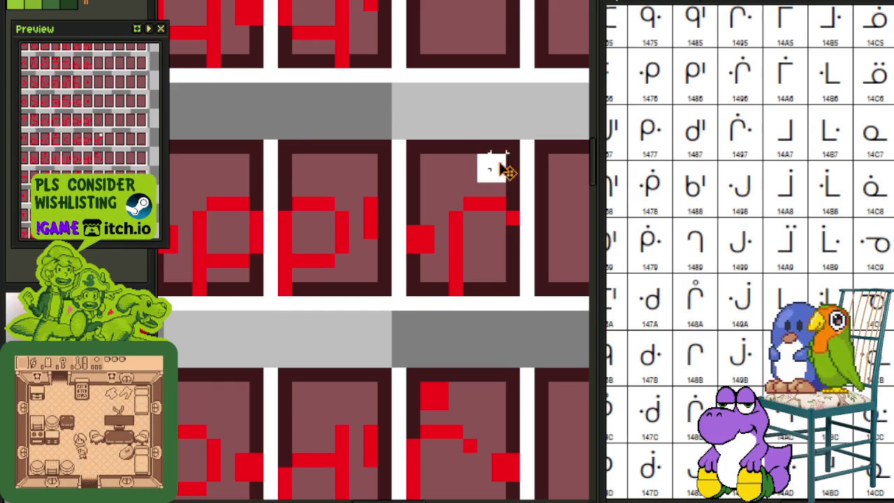
scroll(439, 343, "down", 1)
scroll(438, 342, "down", 1)
scroll(492, 387, "up", 1)
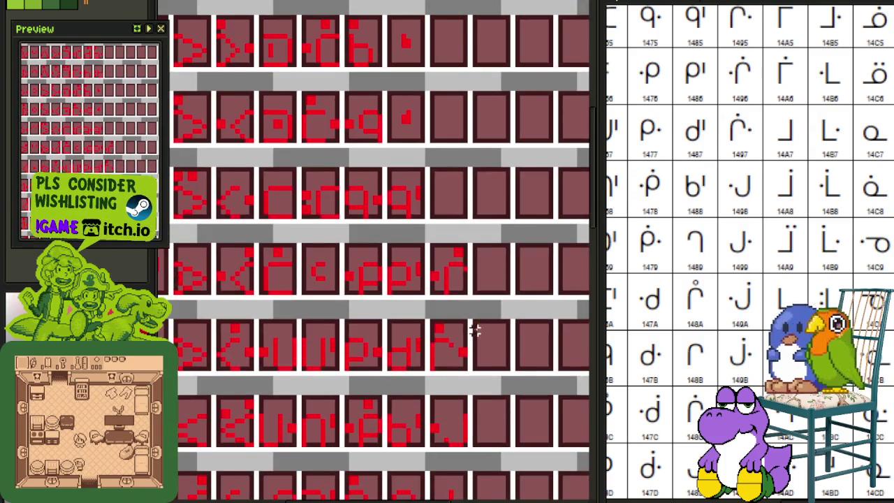
scroll(455, 259, "up", 1)
scroll(454, 227, "up", 1)
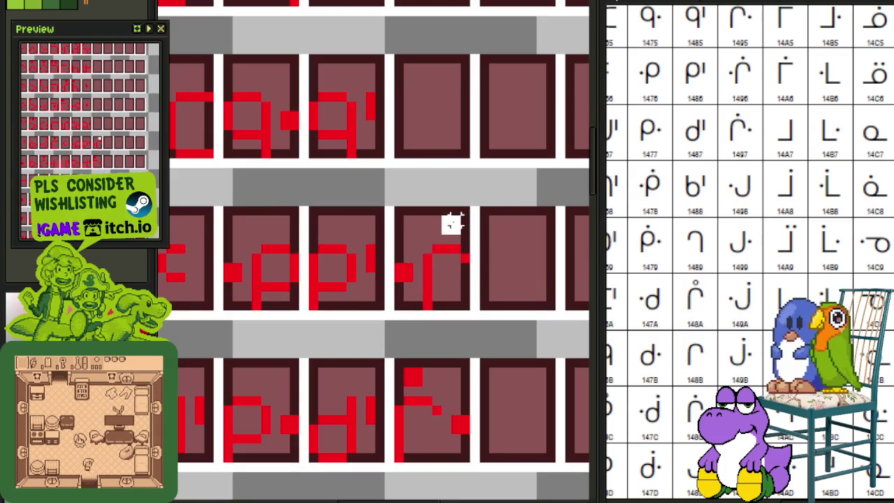
scroll(496, 231, "down", 2)
scroll(513, 326, "up", 1)
left_click_drag(489, 189, 507, 348)
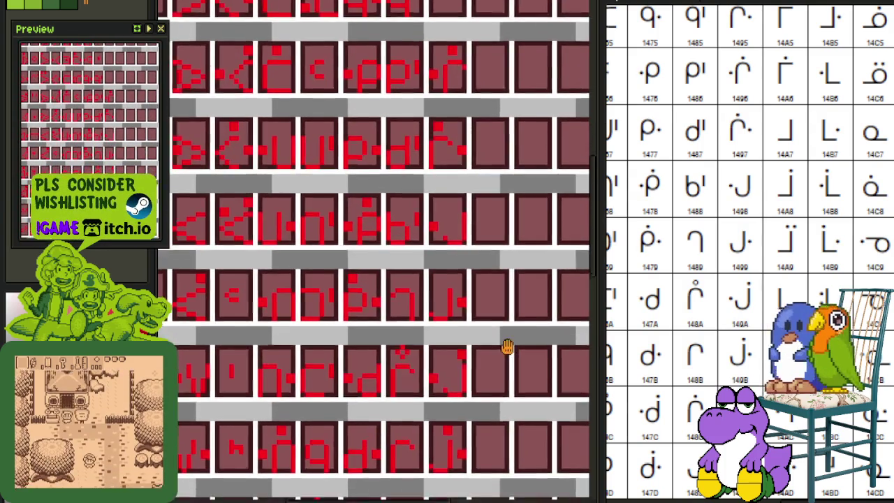
scroll(507, 348, "down", 1)
left_click_drag(523, 309, 509, 224)
scroll(515, 291, "up", 1)
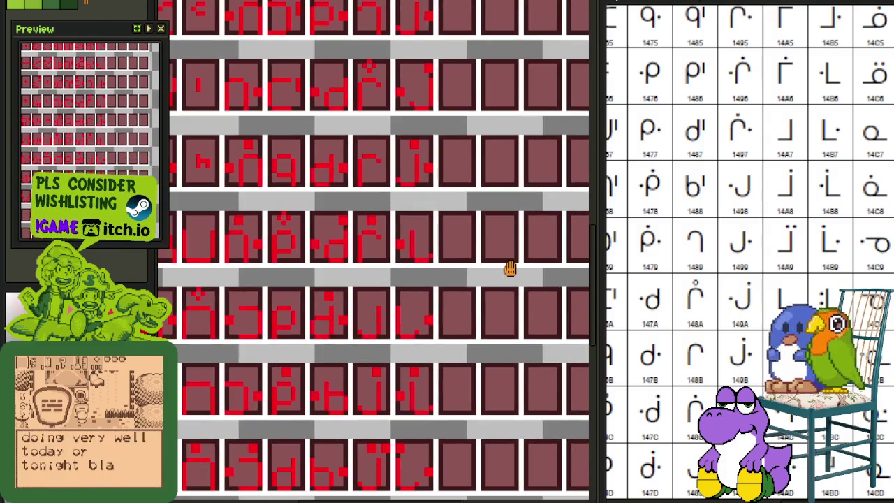
left_click_drag(445, 241, 393, 226)
scroll(352, 221, "up", 1)
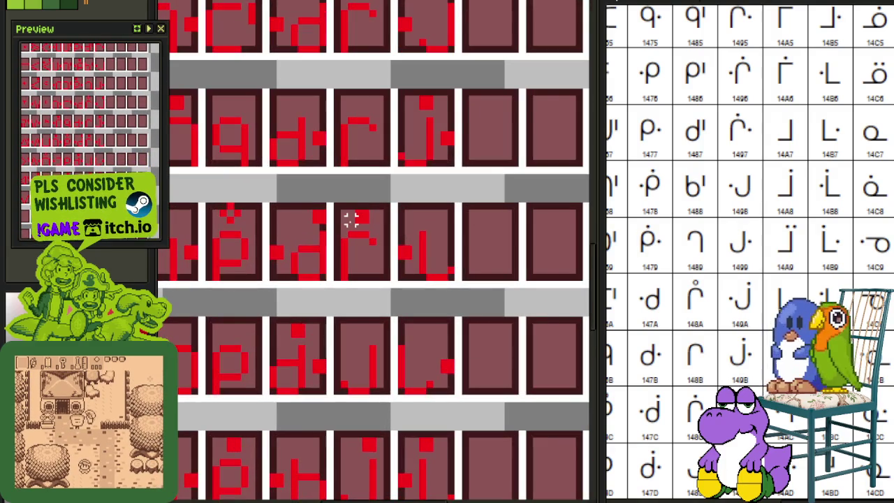
scroll(364, 220, "down", 1)
left_click_drag(409, 259, 371, 240)
scroll(371, 240, "up", 2)
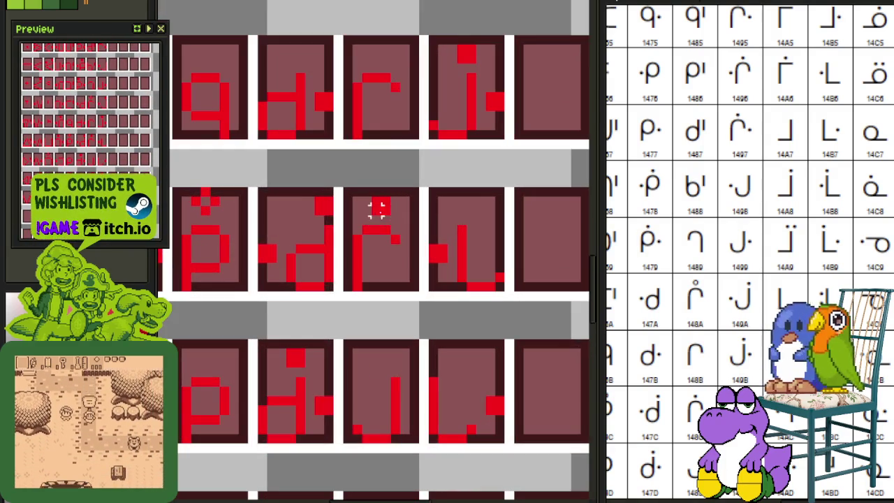
scroll(464, 199, "down", 1)
scroll(475, 236, "down", 1)
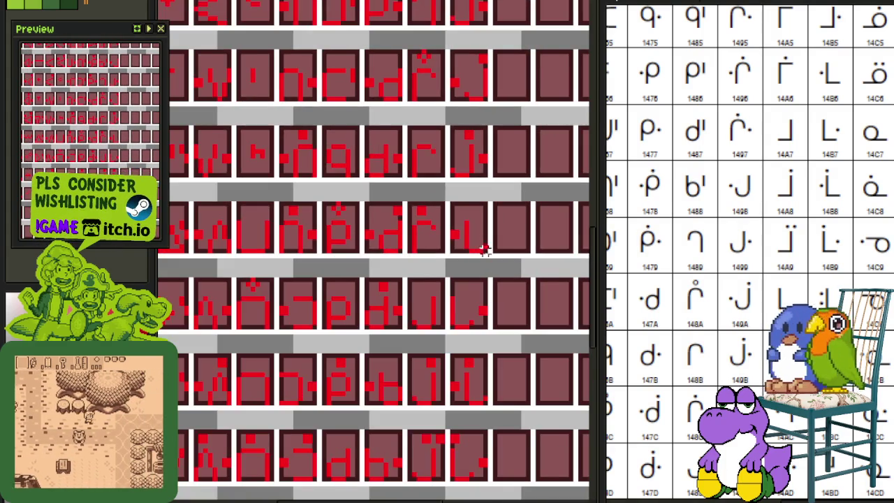
left_click_drag(482, 249, 467, 148)
scroll(467, 148, "down", 1)
left_click_drag(468, 250, 461, 373)
scroll(466, 338, "up", 1)
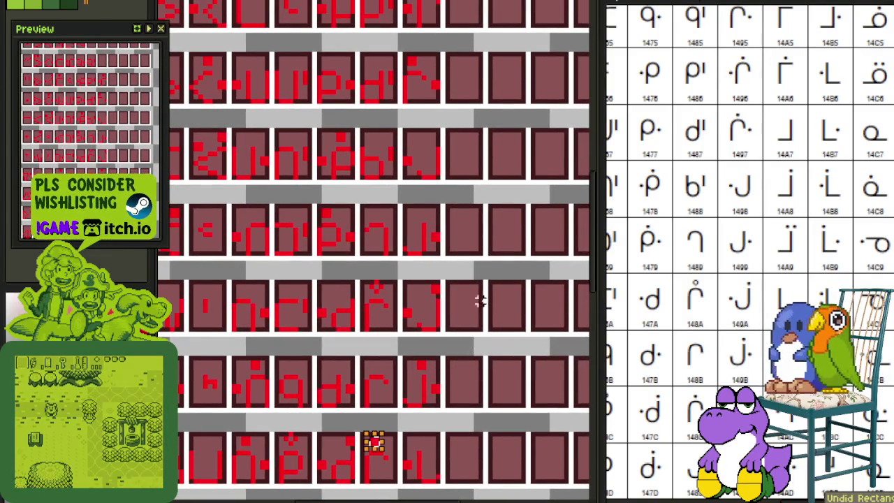
scroll(495, 230, "down", 1)
scroll(411, 278, "up", 2)
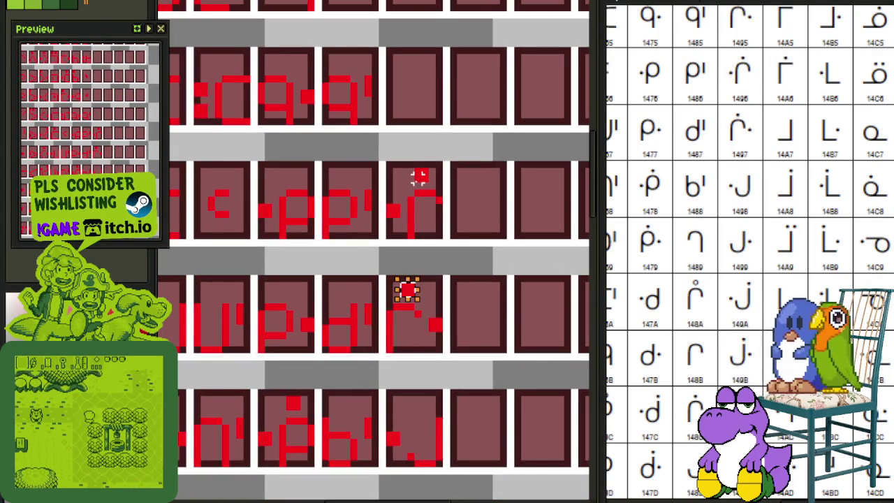
left_click(428, 173)
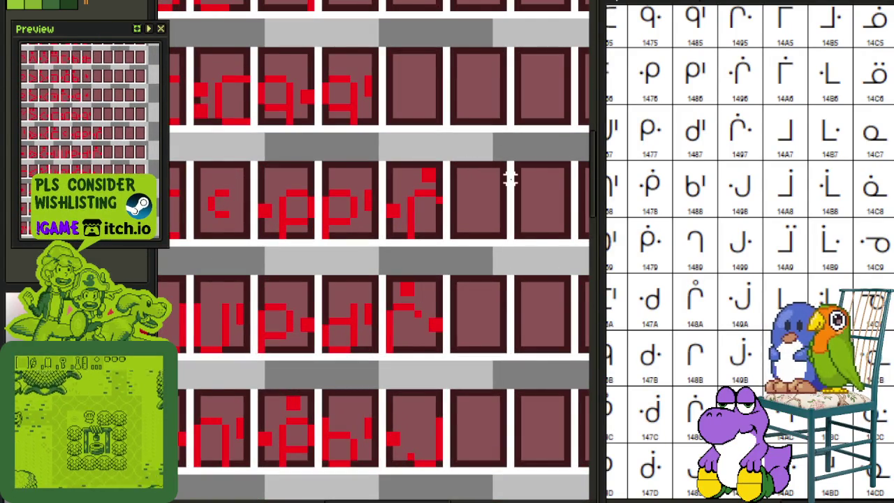
scroll(519, 226, "up", 3)
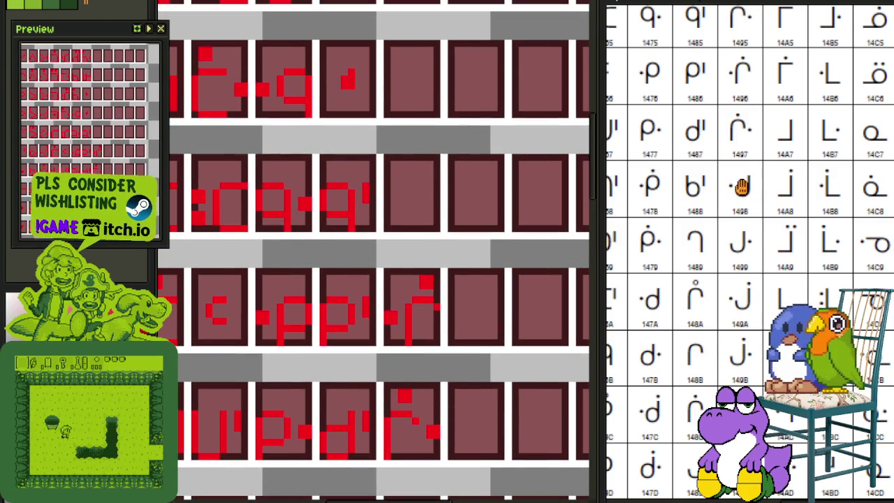
Step: Move the bottom-row glyph up into the row above and save the sheet
mouse_move(794, 193)
left_mouse_down()
mouse_move(736, 314)
mouse_move(735, 361)
left_mouse_up()
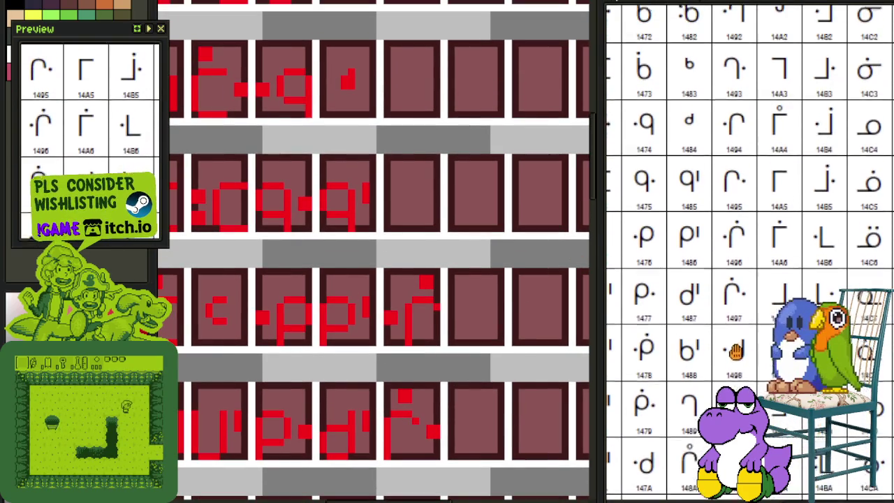
scroll(427, 358, "up", 1)
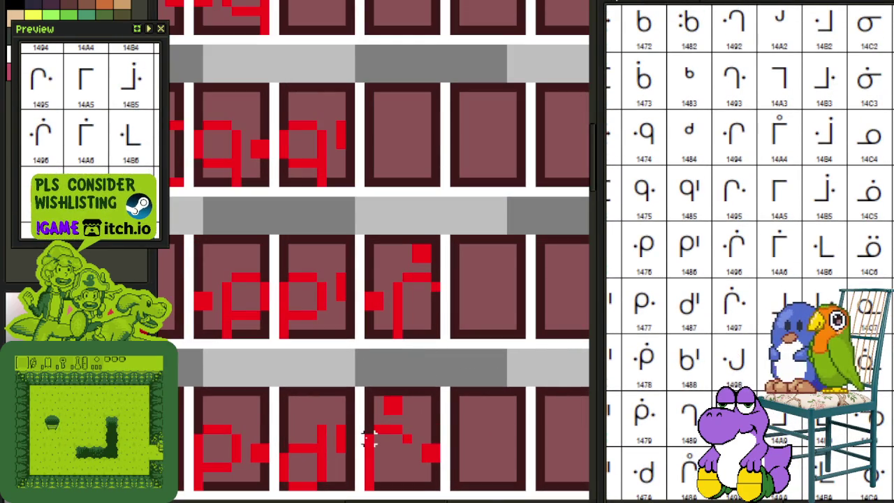
mouse_move(369, 428)
left_mouse_down()
mouse_move(428, 490)
mouse_move(465, 240)
mouse_move(415, 170)
left_mouse_up()
key("ctrl+s")
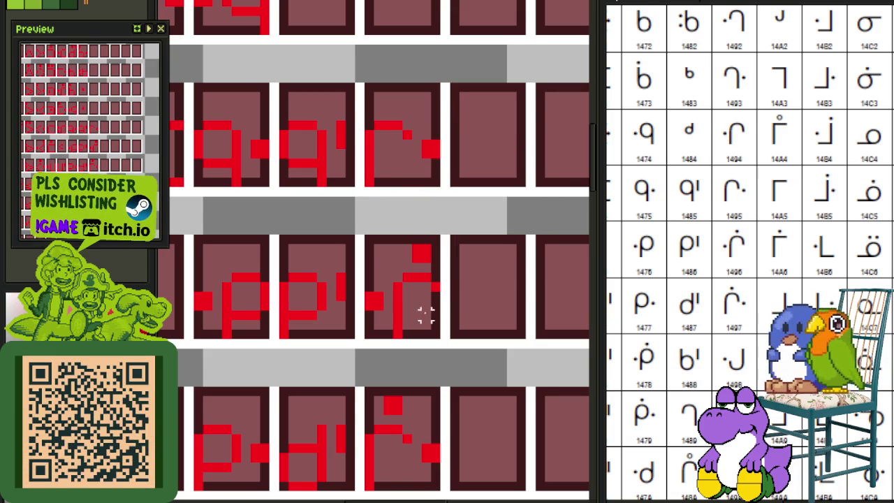
Step: Copy the middle-row glyph into the empty top-row tile, mirrored horizontally
mouse_move(362, 341)
left_mouse_down()
mouse_move(442, 275)
mouse_move(415, 23)
mouse_move(484, 227)
left_mouse_up()
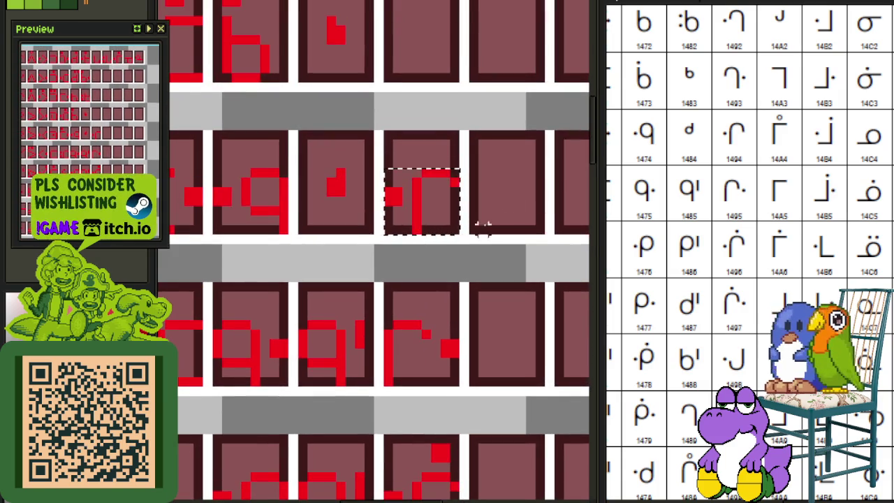
left_click_drag(517, 174, 511, 270)
left_click_drag(482, 323, 475, 286)
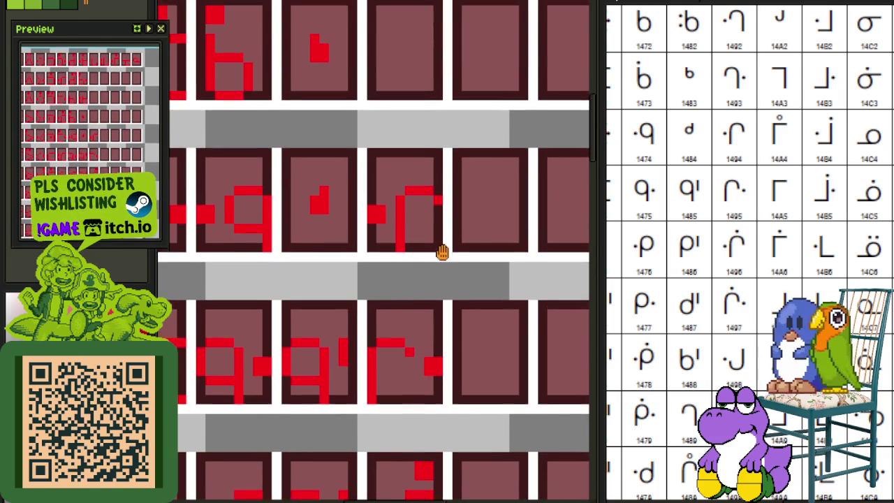
mouse_move(441, 241)
left_mouse_down()
mouse_move(443, 292)
mouse_move(365, 196)
left_mouse_up()
mouse_move(397, 256)
left_mouse_down()
mouse_move(411, 103)
mouse_move(399, 123)
left_mouse_up()
key("shift+h")
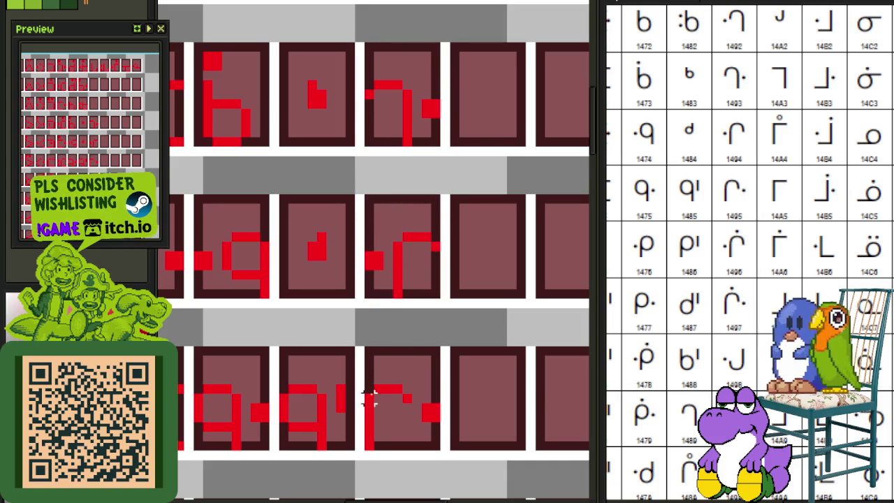
Step: Copy the bottom-row glyph into an empty tile, flipped horizontally
mouse_move(369, 390)
left_mouse_down()
mouse_move(429, 449)
mouse_move(412, 150)
mouse_move(406, 167)
left_mouse_up()
scroll(413, 150, "up", 3)
key("shift+h")
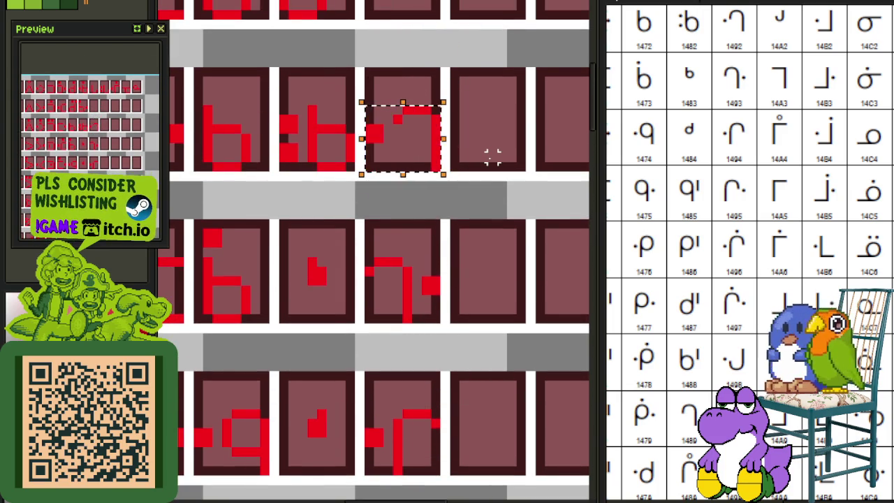
key("ctrl+d")
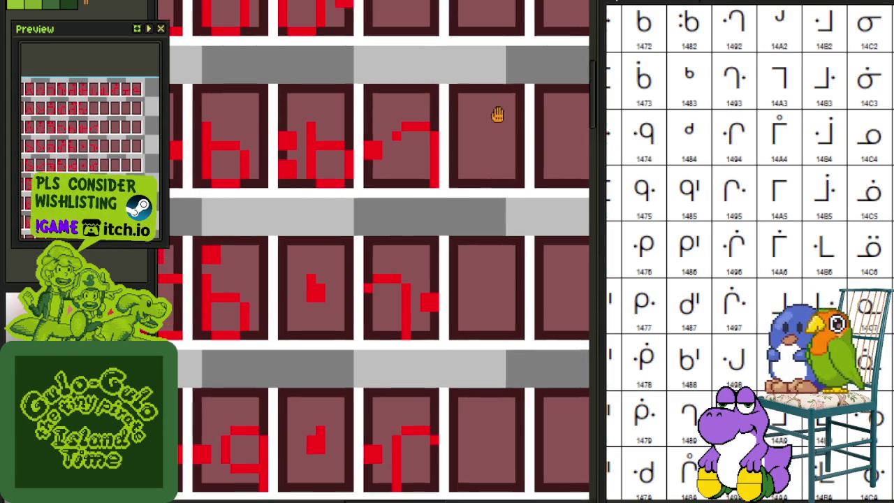
Step: Bring the upper glyph rows and earlier reference rows into view and select the tile's pixels
left_click_drag(495, 114, 488, 247)
left_click_drag(725, 153, 720, 277)
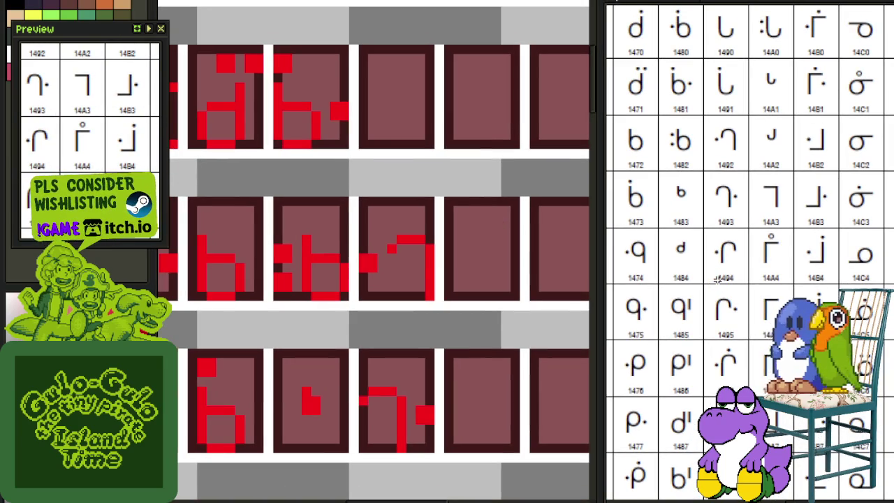
scroll(465, 345, "down", 3)
scroll(424, 169, "up", 2)
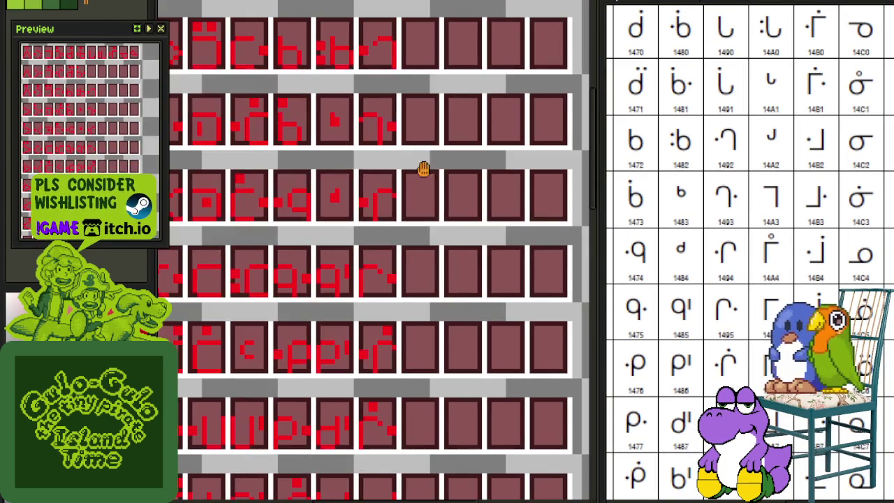
scroll(436, 315, "down", 3)
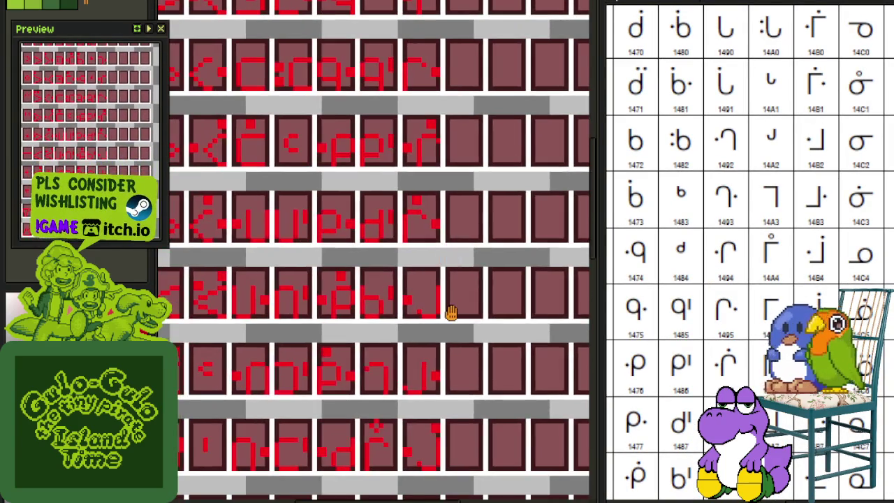
scroll(424, 397, "down", 1)
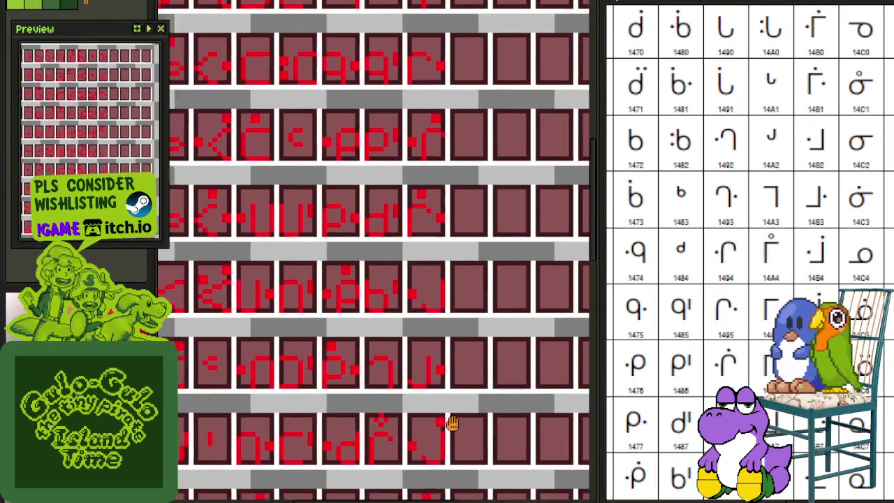
scroll(451, 424, "up", 3)
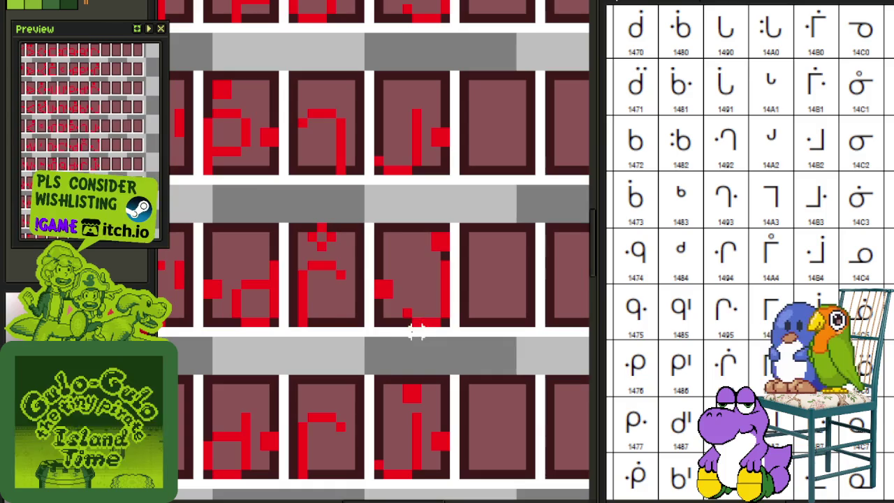
left_click(443, 237)
scroll(443, 238, "down", 2)
scroll(427, 245, "down", 1)
scroll(427, 245, "up", 2)
scroll(461, 105, "down", 1)
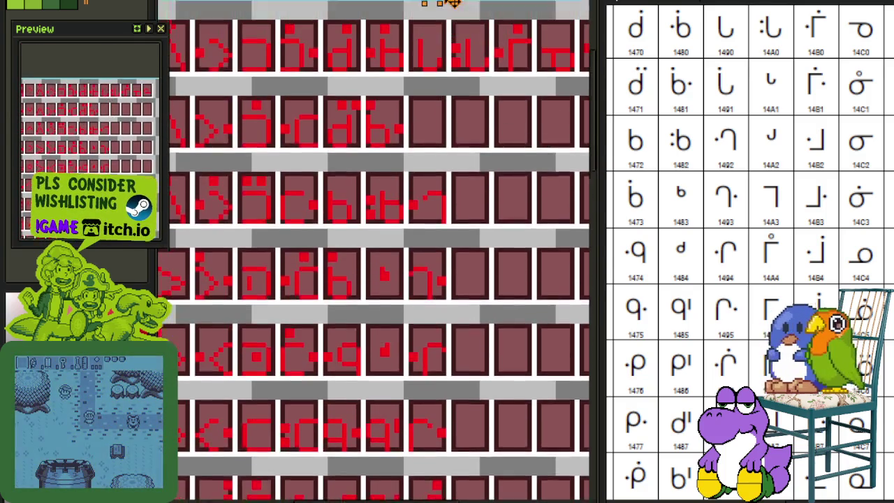
scroll(454, 79, "up", 1)
scroll(450, 156, "up", 1)
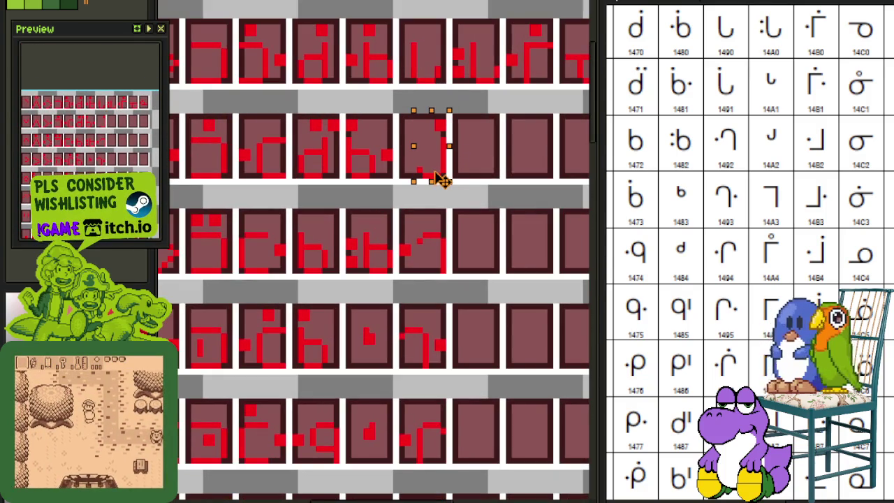
Step: Nudge the selected glyph one pixel left, undoing an accidental solid red fill
left_click_drag(439, 173, 437, 179)
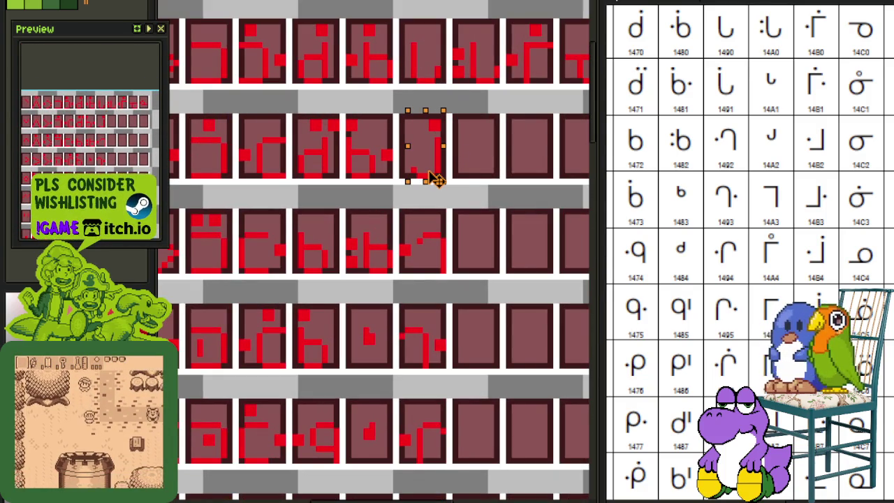
key("ctrl+v")
key("ctrl+z")
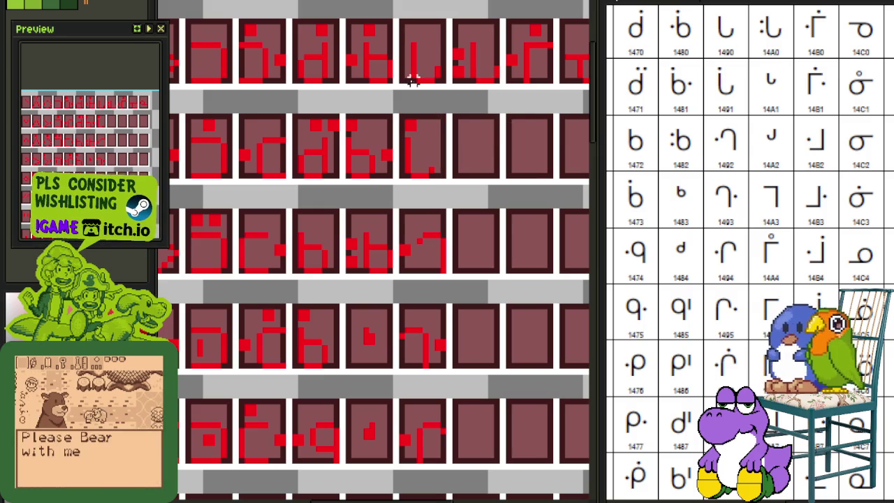
Step: Select a region in the tile above, then zoom out to view the whole sheet
left_click_drag(409, 80, 437, 43)
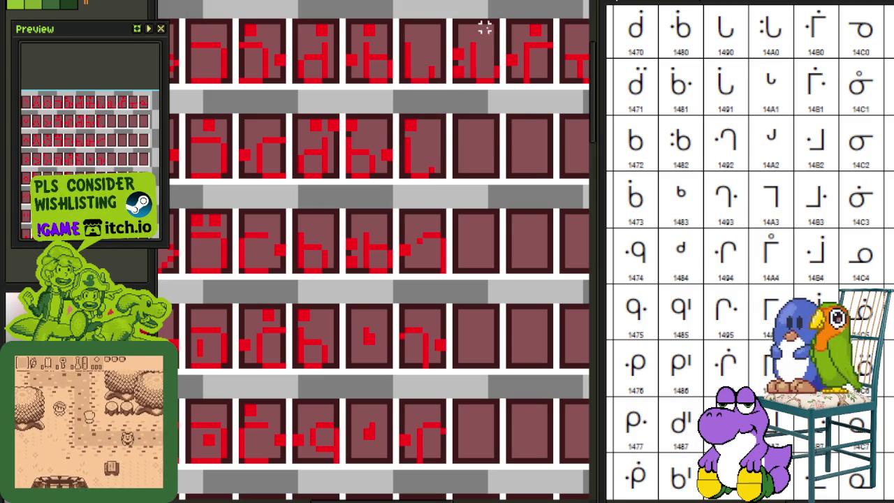
scroll(455, 243, "up", 5)
scroll(489, 307, "down", 1)
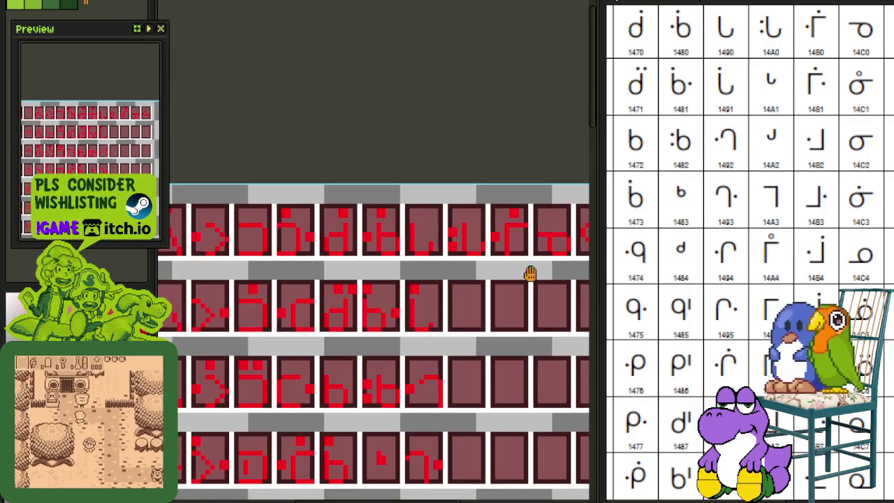
scroll(703, 295, "up", 2)
key("ctrl+o")
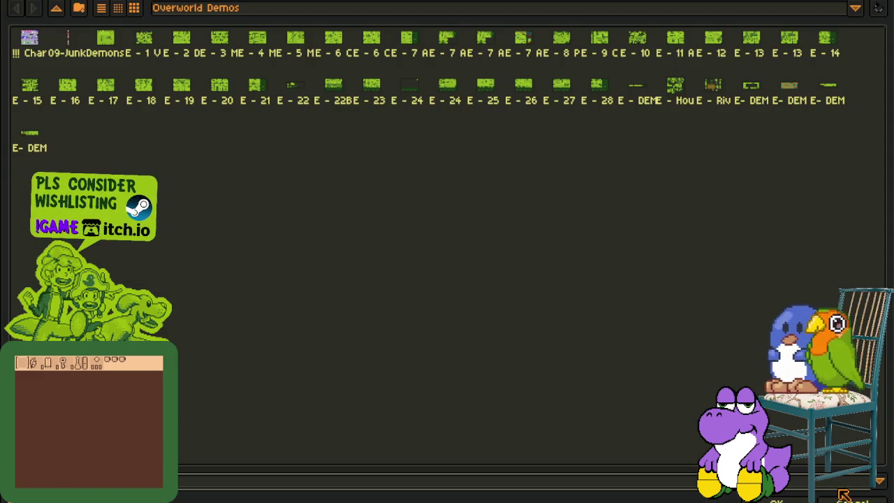
left_click(844, 494)
scroll(428, 278, "down", 2)
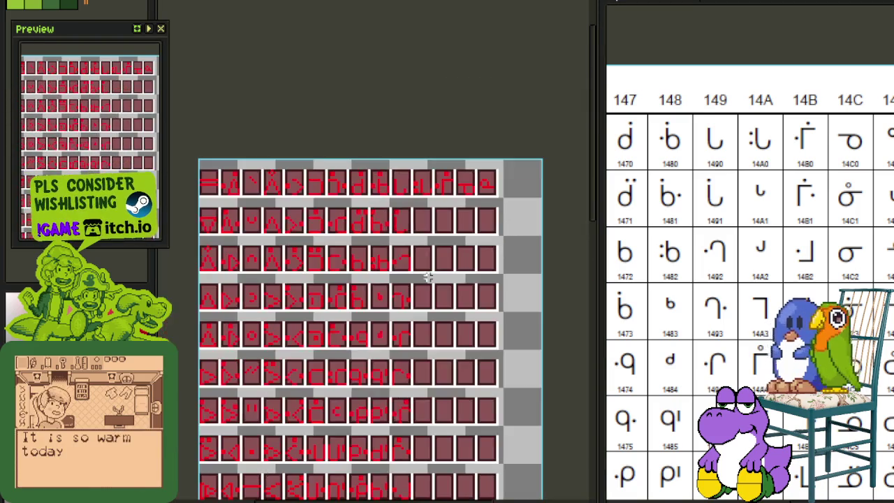
scroll(429, 277, "down", 2)
scroll(453, 160, "down", 2)
left_click_drag(473, 179, 524, 235)
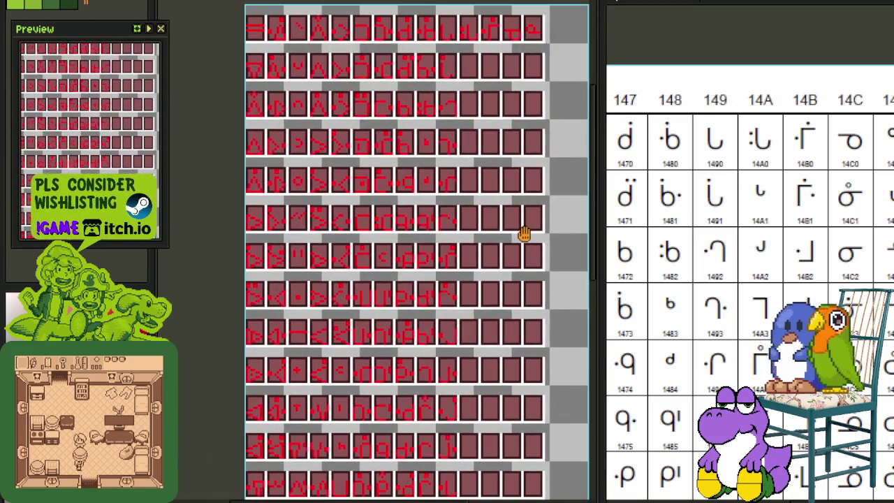